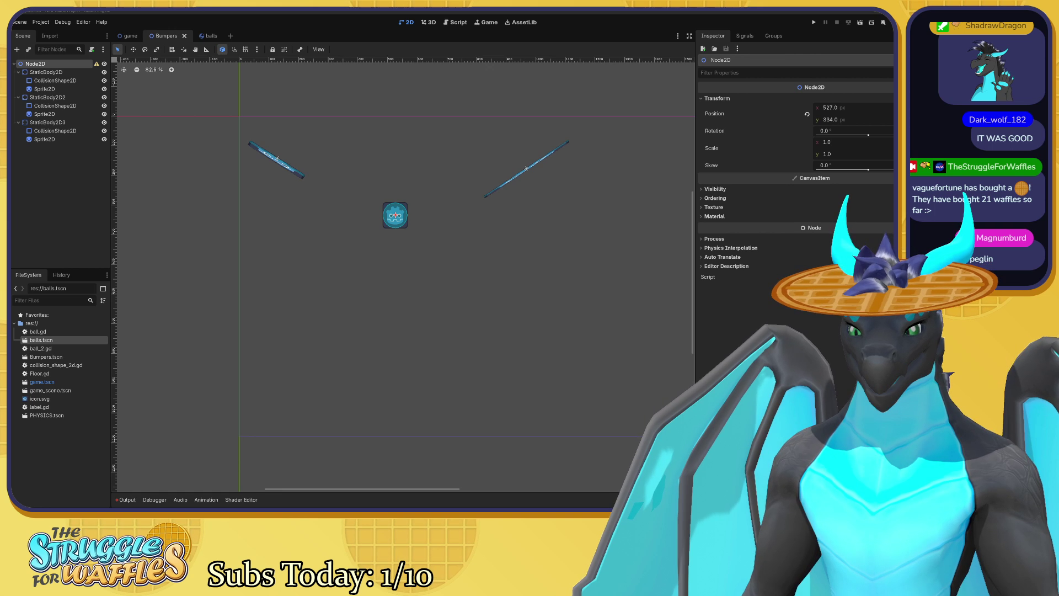
# Clear the selection in the Bumpers scene and reframe the bumpers higher in the view.
pyautogui.click(498, 299)
pyautogui.scroll(3, 399, 174)
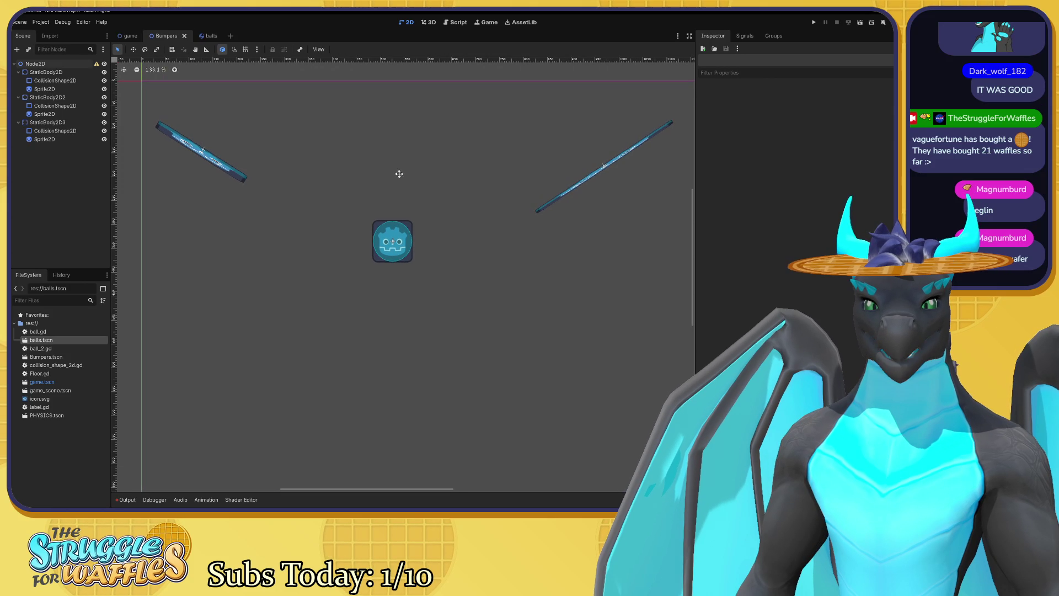
pyautogui.moveTo(399, 174); pyautogui.dragTo(407, 197)
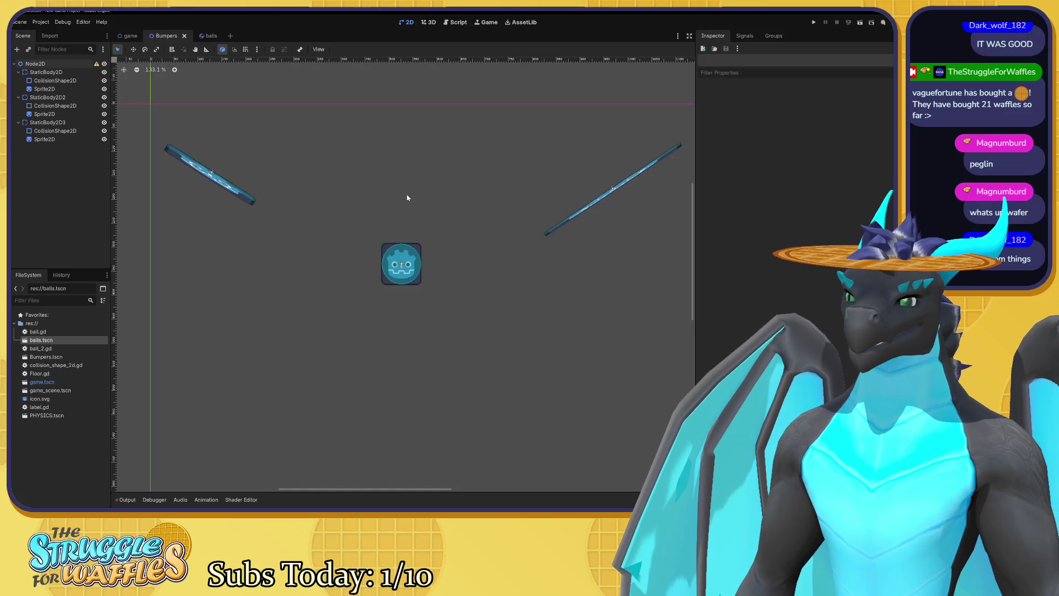
pyautogui.scroll(-3, 381, 207)
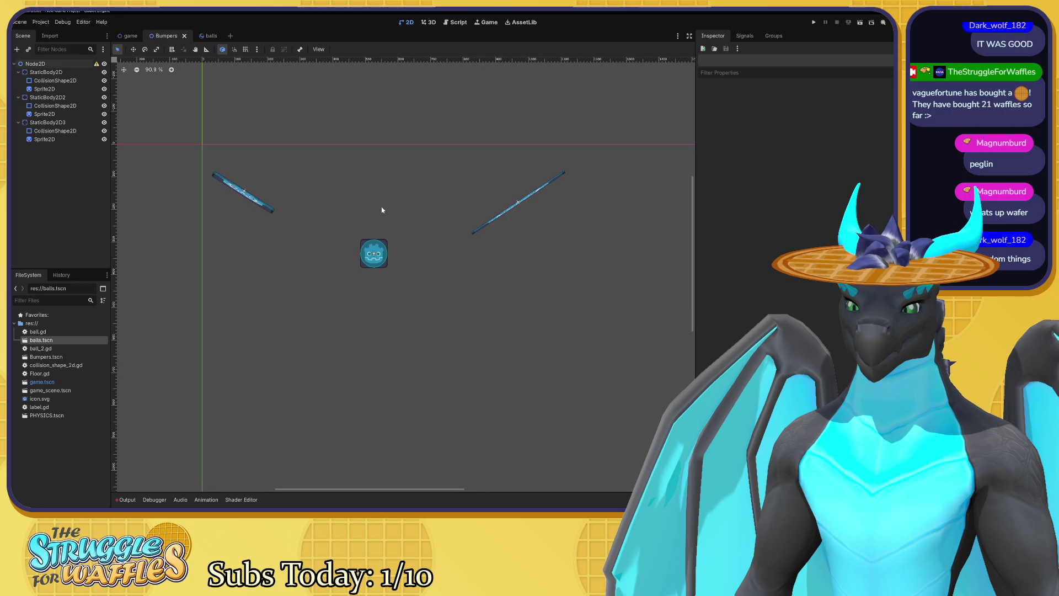
pyautogui.scroll(1, 408, 267)
pyautogui.moveTo(409, 267); pyautogui.dragTo(399, 200)
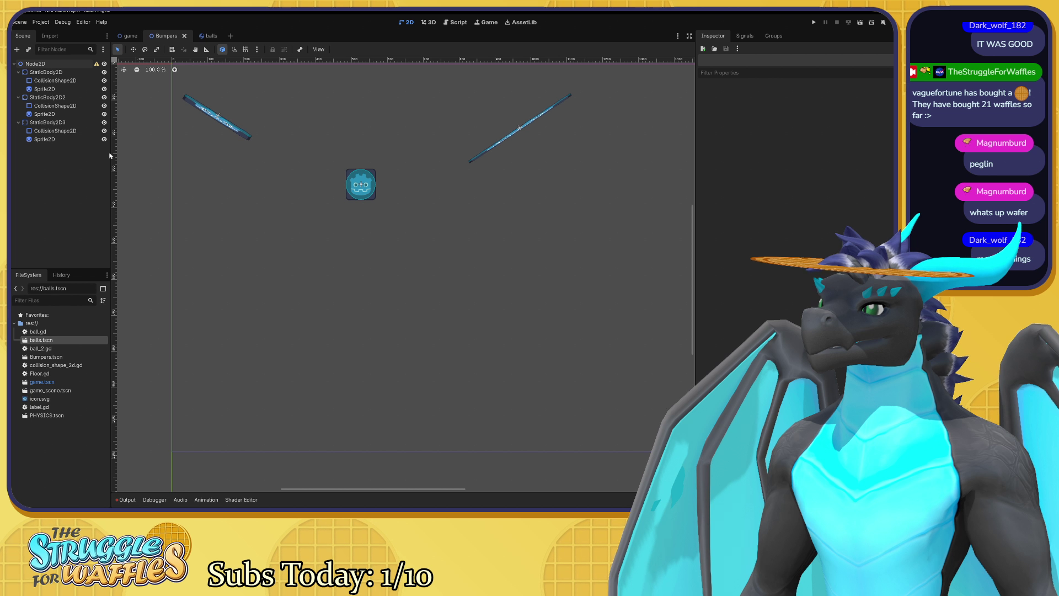
pyautogui.scroll(-1, 311, 216)
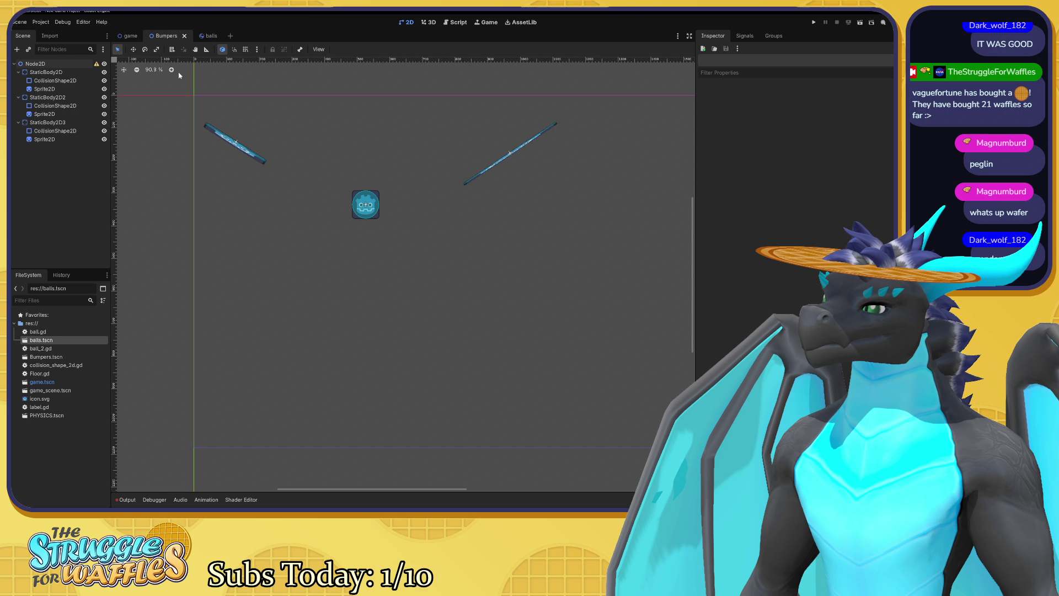
# Select Floor.gd and game_scene.tscn in FileSystem, glance at the game scene, then return to Bumpers.
pyautogui.click(58, 375)
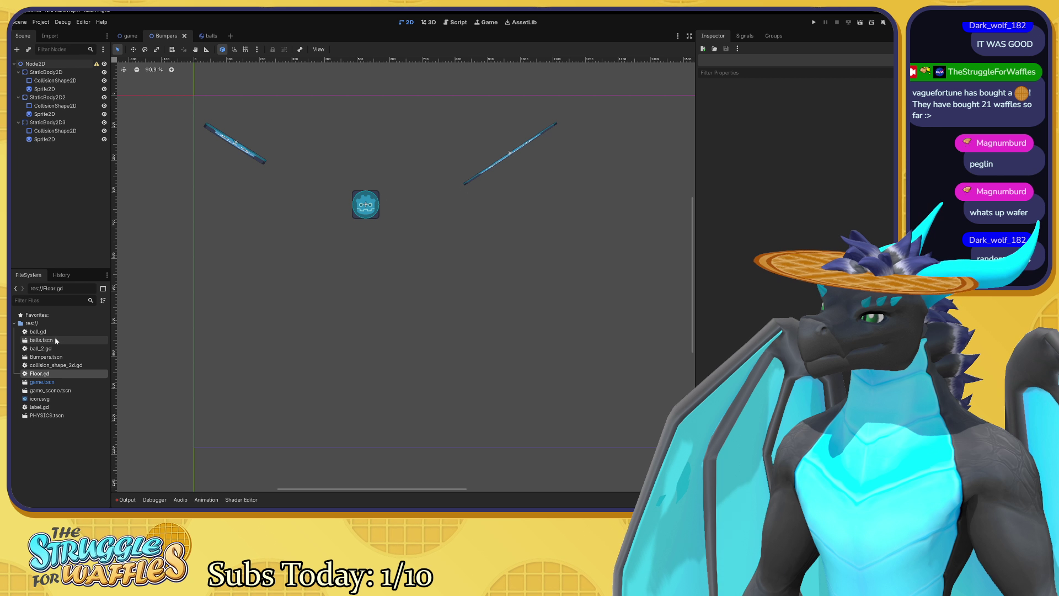
pyautogui.click(71, 391)
pyautogui.click(131, 36)
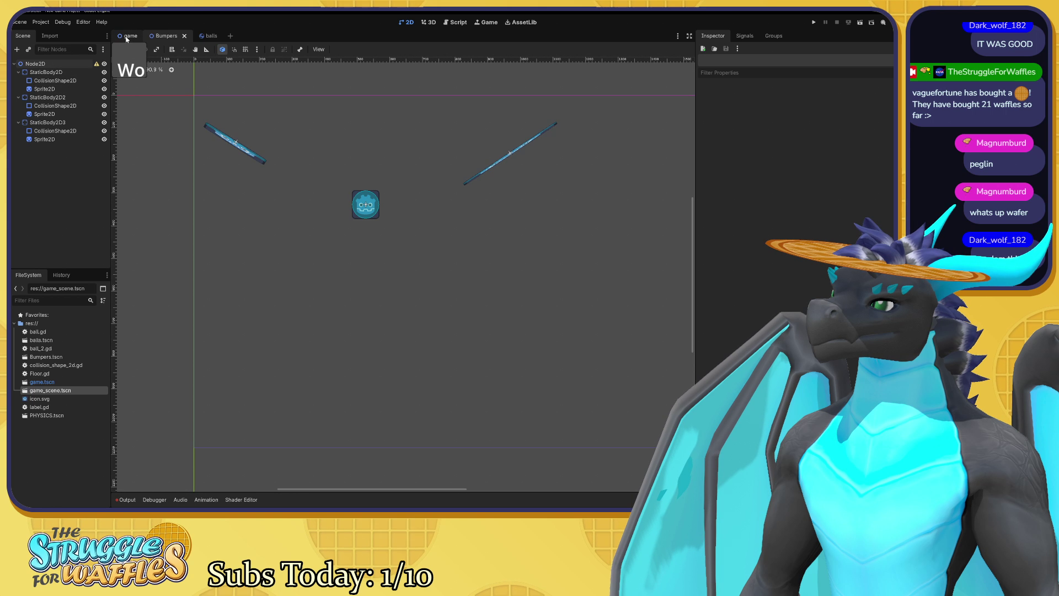
pyautogui.click(169, 36)
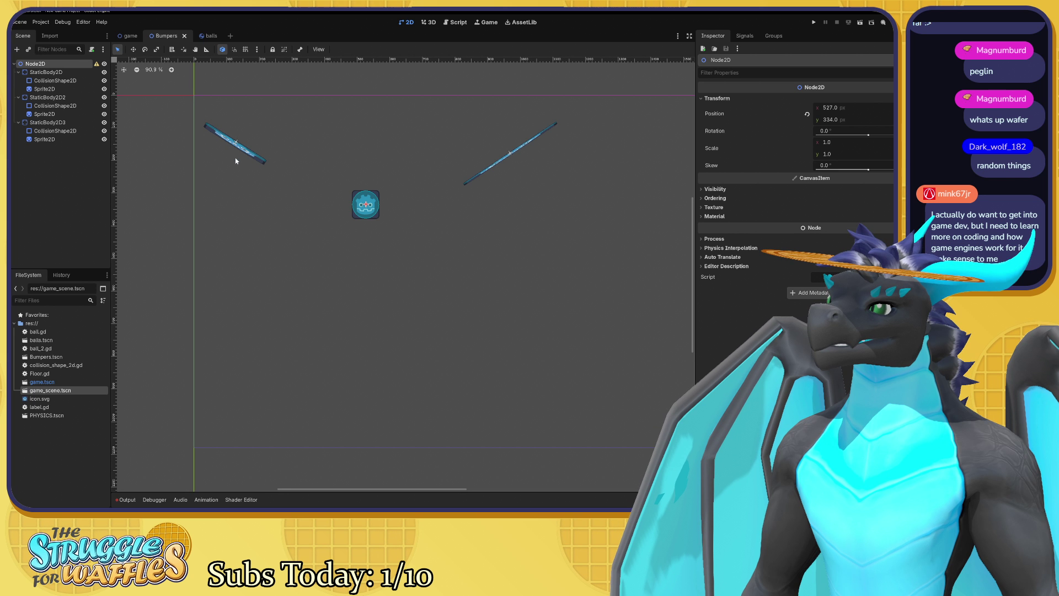
pyautogui.moveTo(236, 160); pyautogui.dragTo(245, 169)
# Look through the Project menu twice without choosing any action.
pyautogui.click(41, 22)
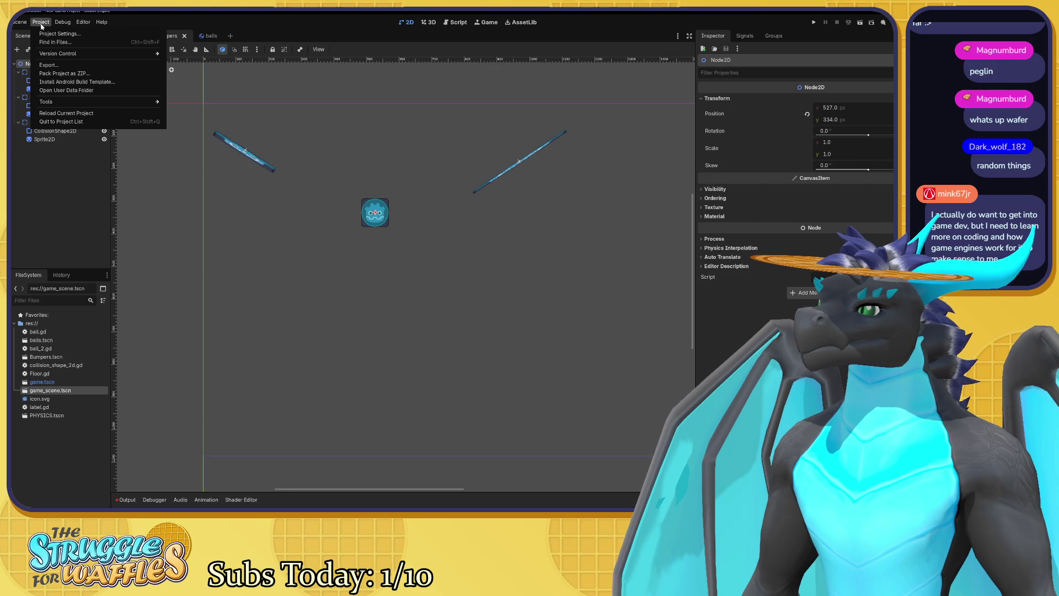
pyautogui.moveTo(20, 25)
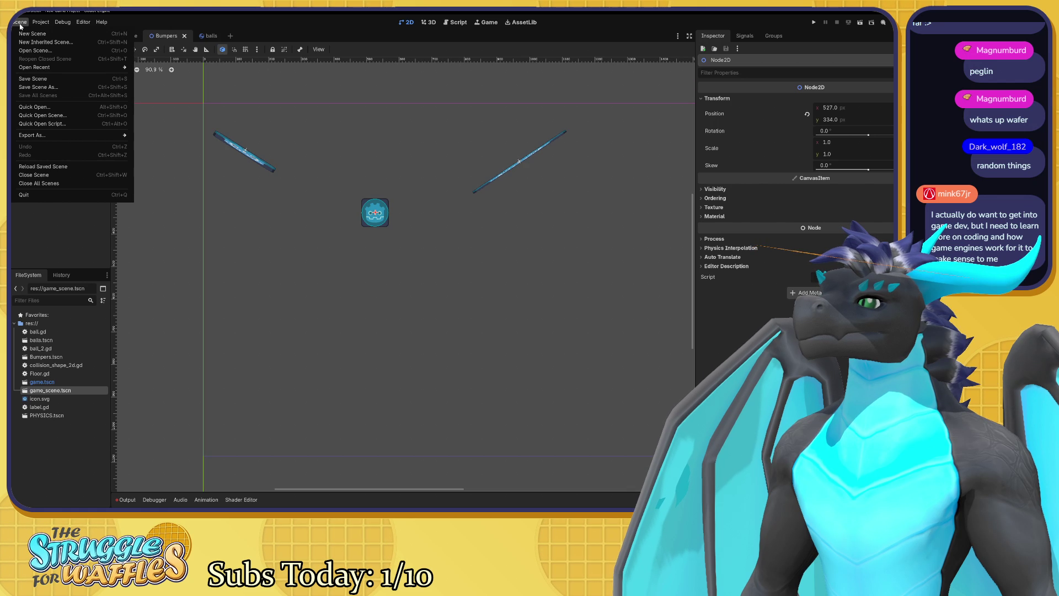
pyautogui.moveTo(57, 69)
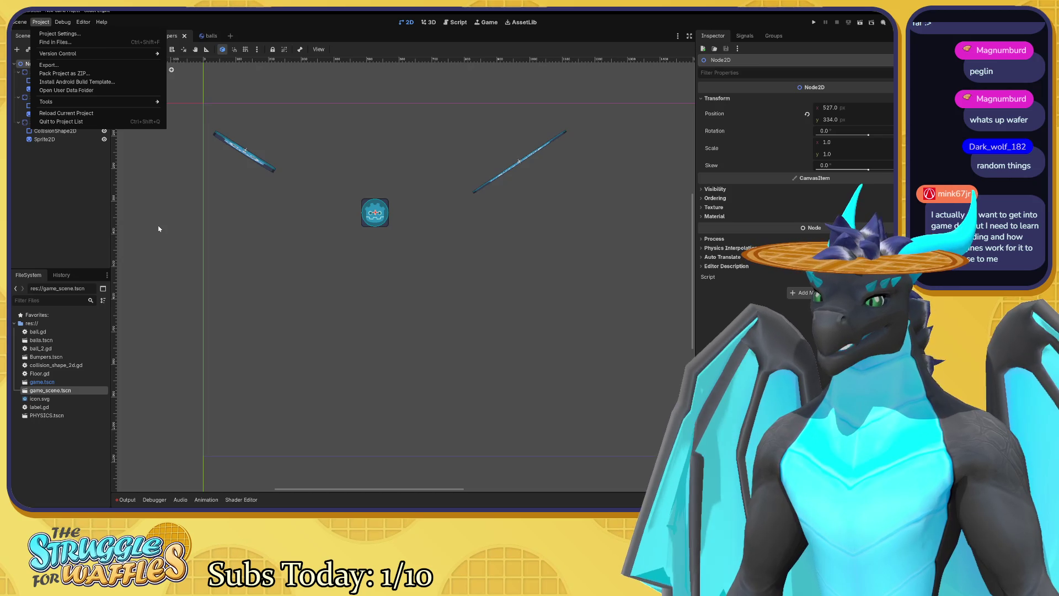
pyautogui.click(156, 220)
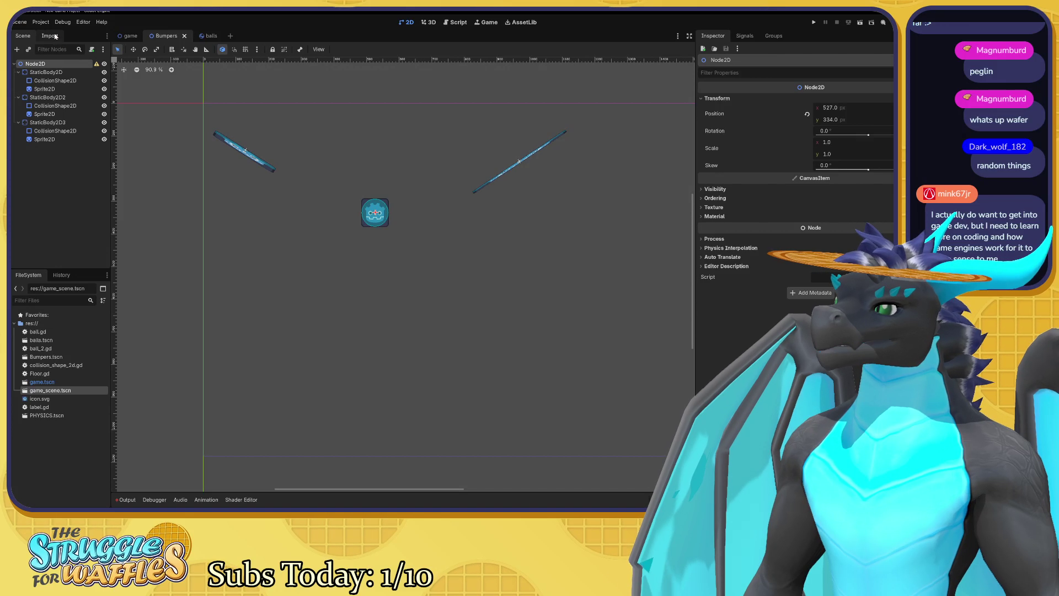
pyautogui.click(34, 23)
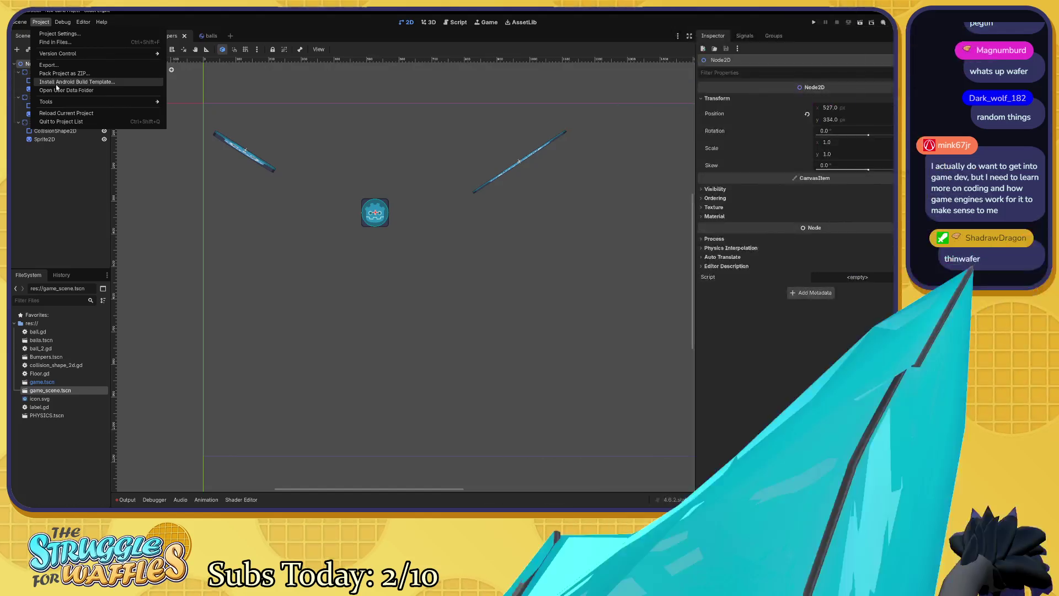
pyautogui.click(431, 336)
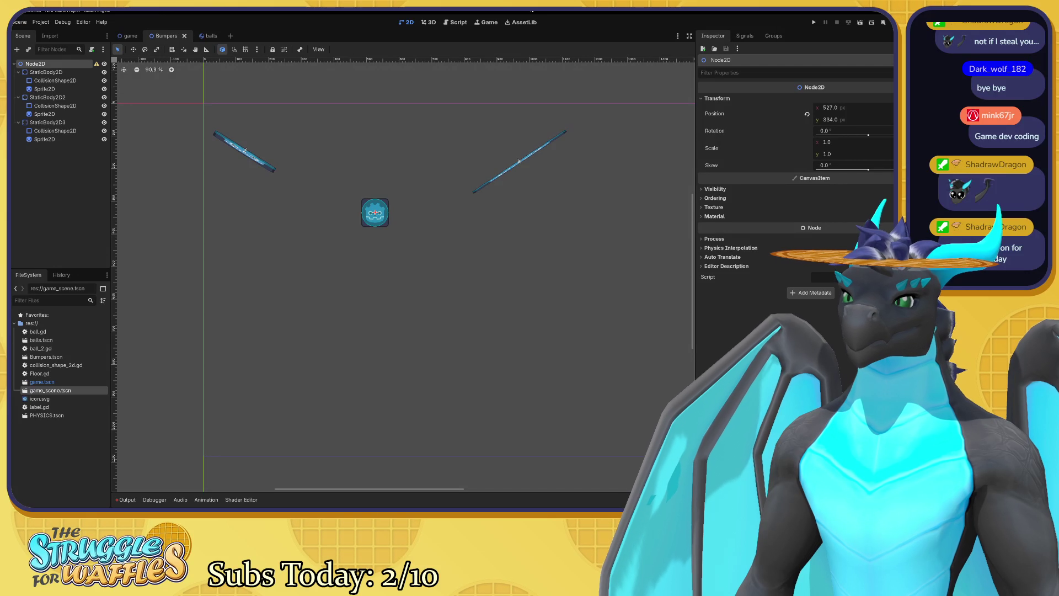
# Test-run the Bumpers scene, then the game scene with F6, stopping each run.
pyautogui.press('F5')
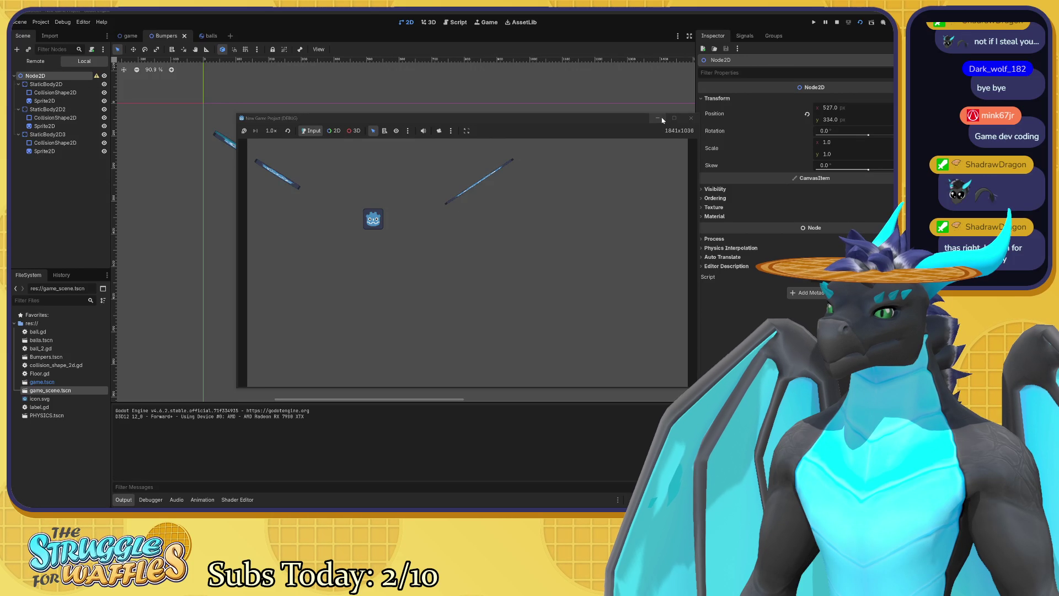
pyautogui.click(691, 117)
pyautogui.click(130, 36)
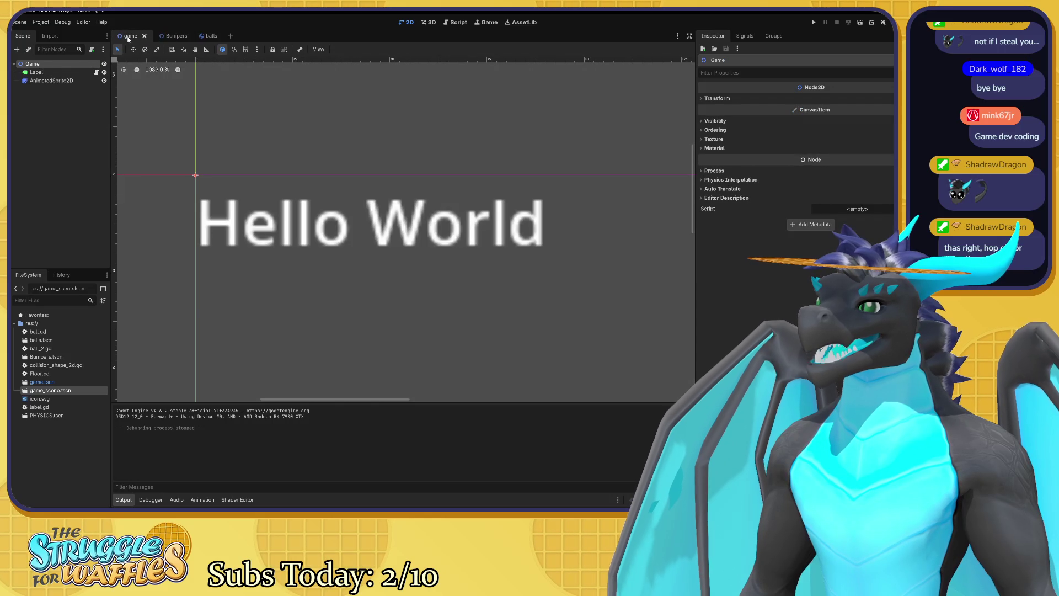
pyautogui.press('F6')
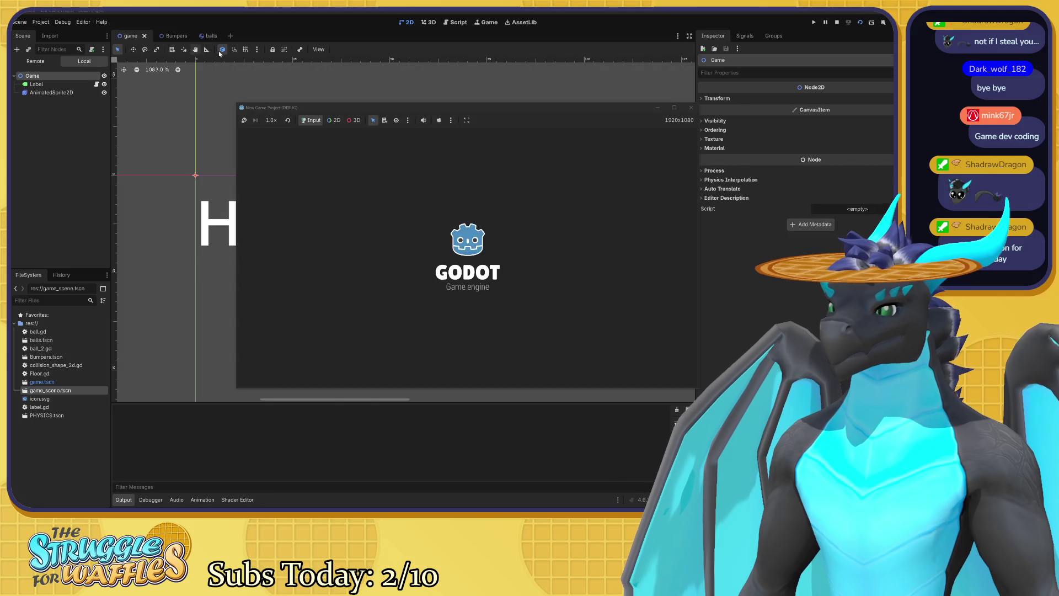
pyautogui.click(691, 107)
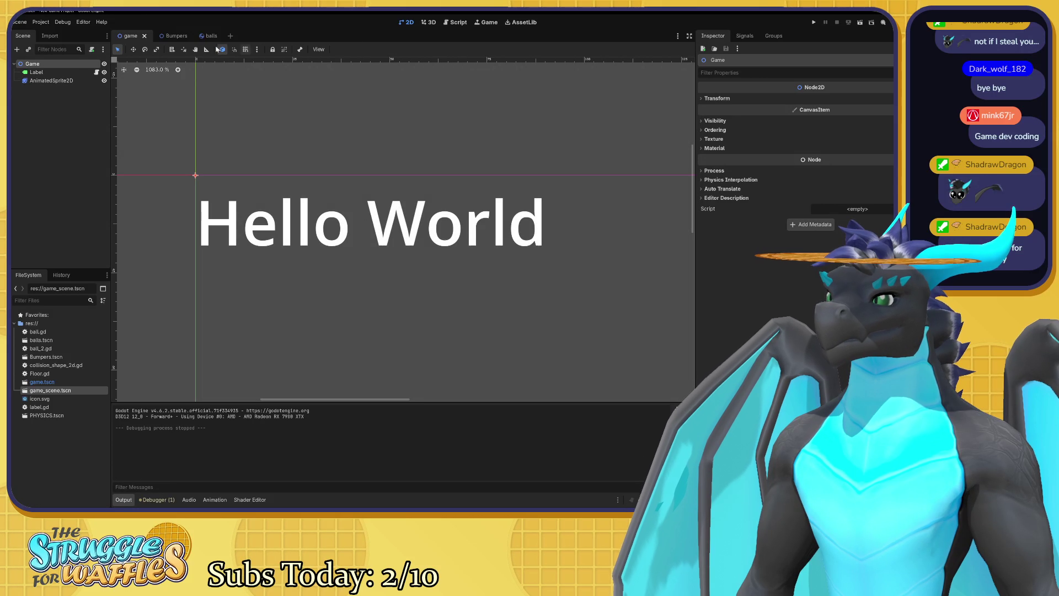
# Test-run the balls scene with F6, stop it, and go back to the game scene.
pyautogui.click(203, 36)
pyautogui.press('F6')
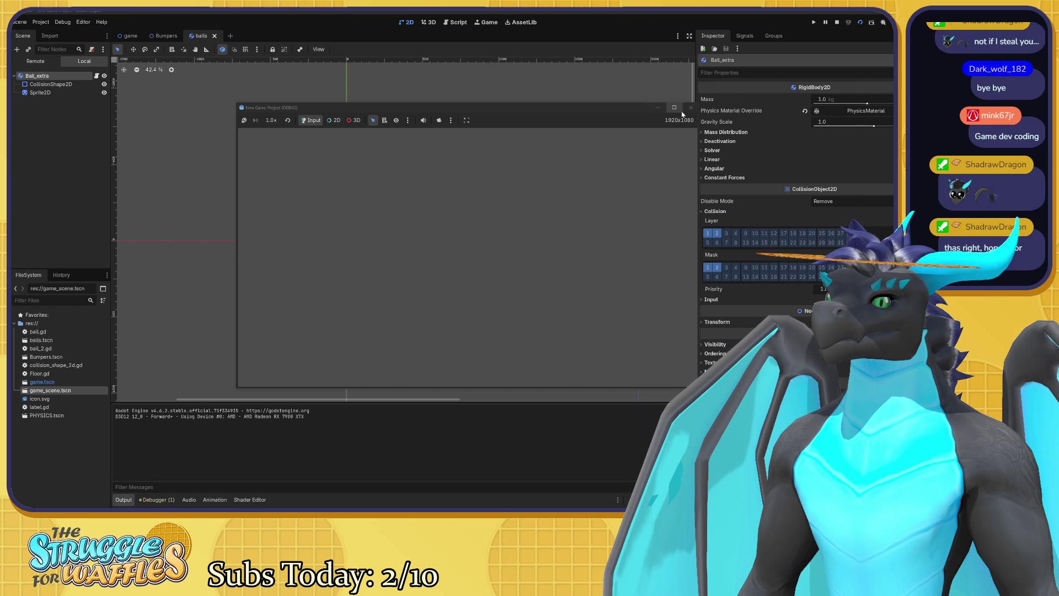
pyautogui.click(691, 108)
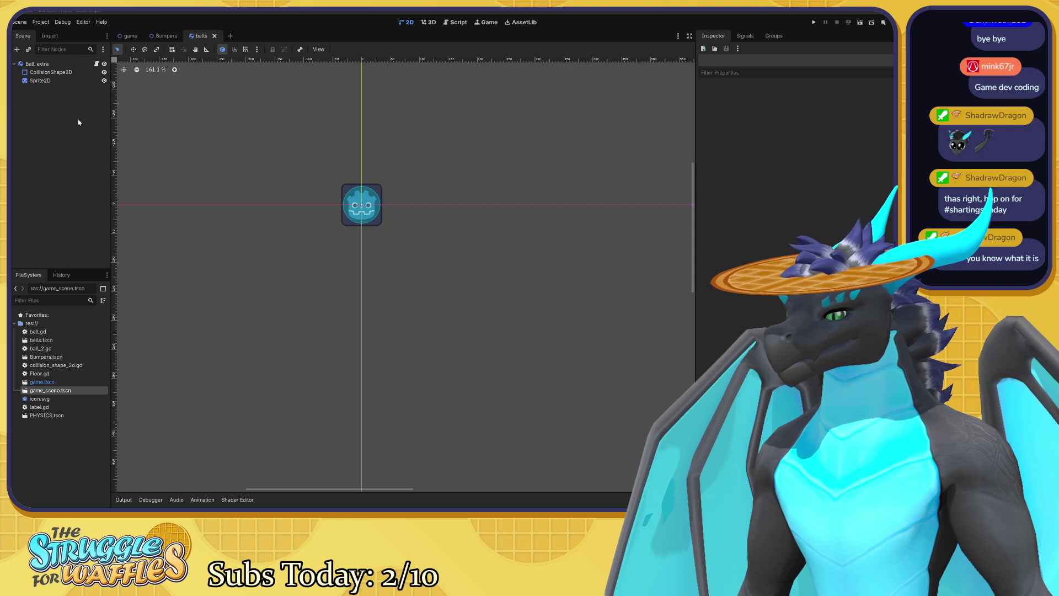
pyautogui.click(129, 36)
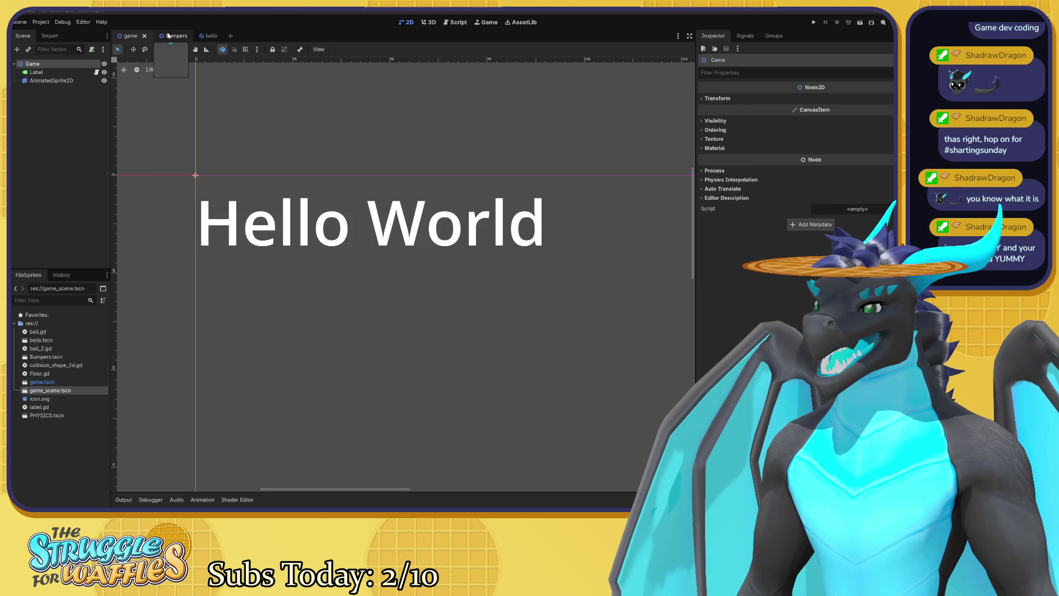
# Flip between the Bumpers and balls tabs, then start a new scene and cancel the root node choice.
pyautogui.click(166, 36)
pyautogui.click(209, 35)
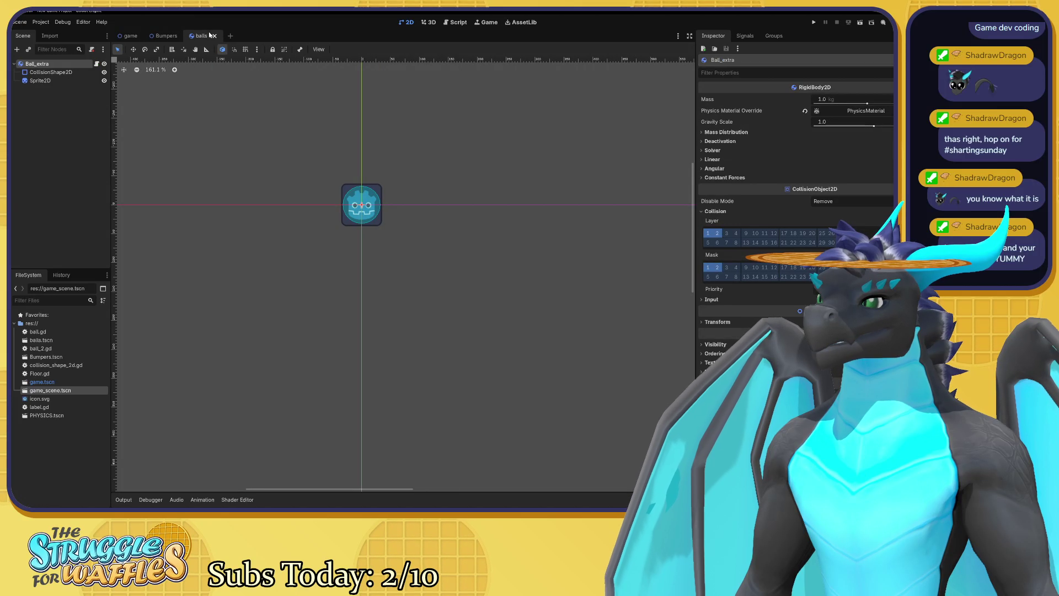
pyautogui.click(163, 36)
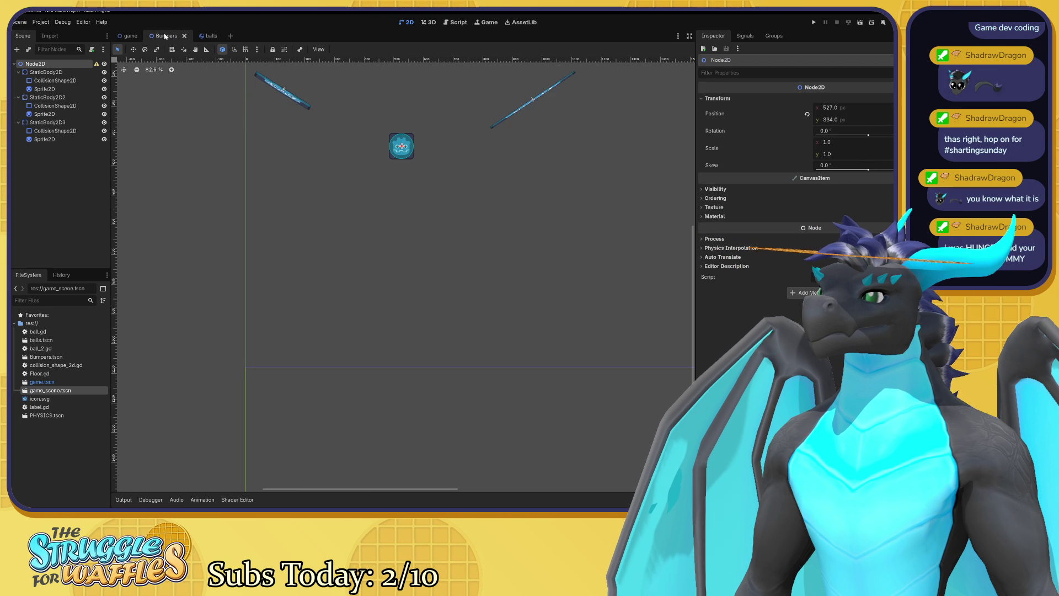
pyautogui.click(230, 36)
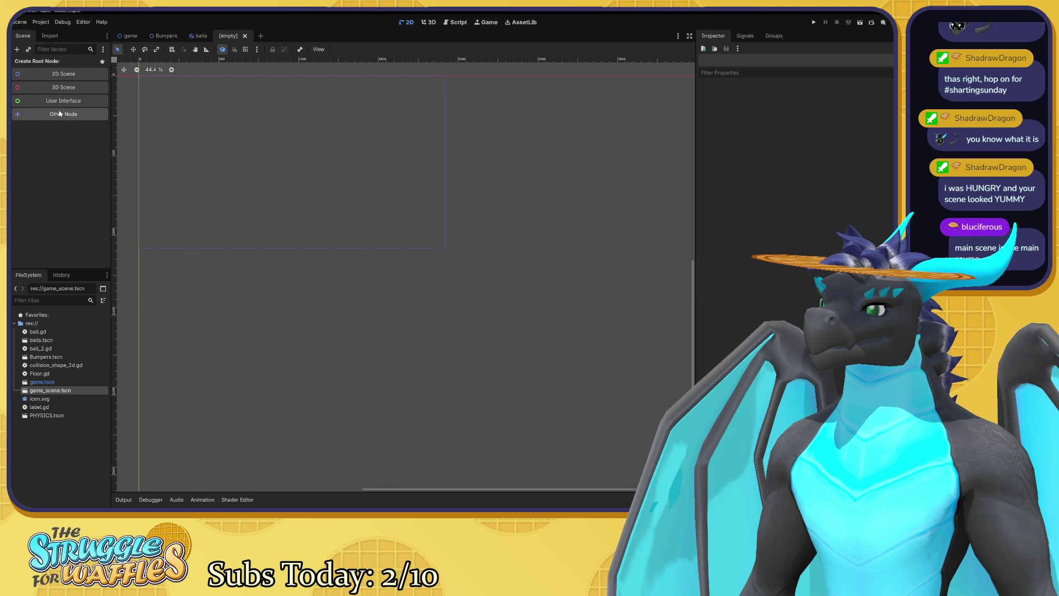
pyautogui.click(60, 114)
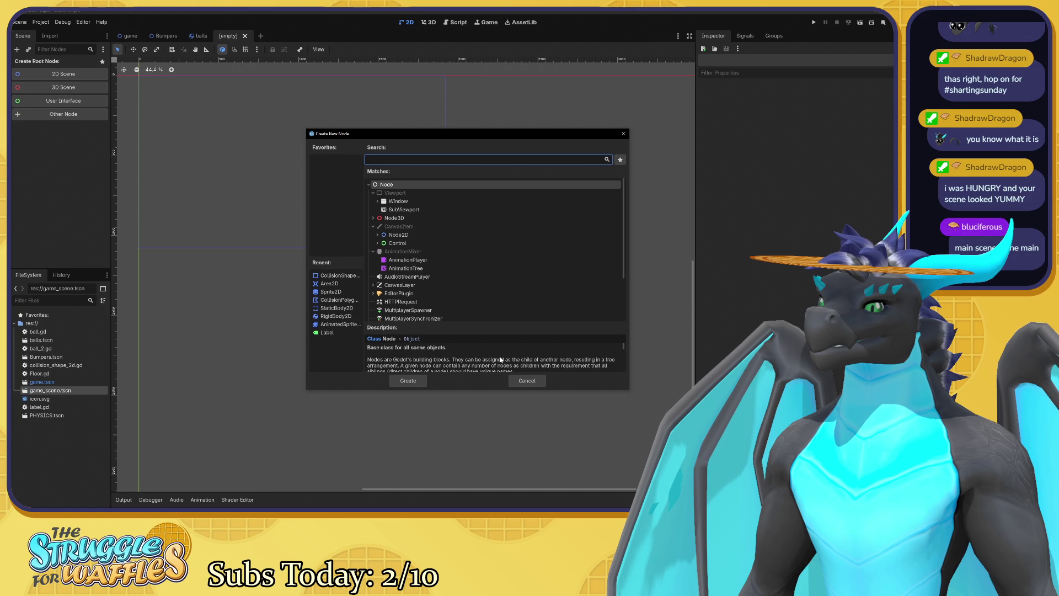
pyautogui.click(527, 381)
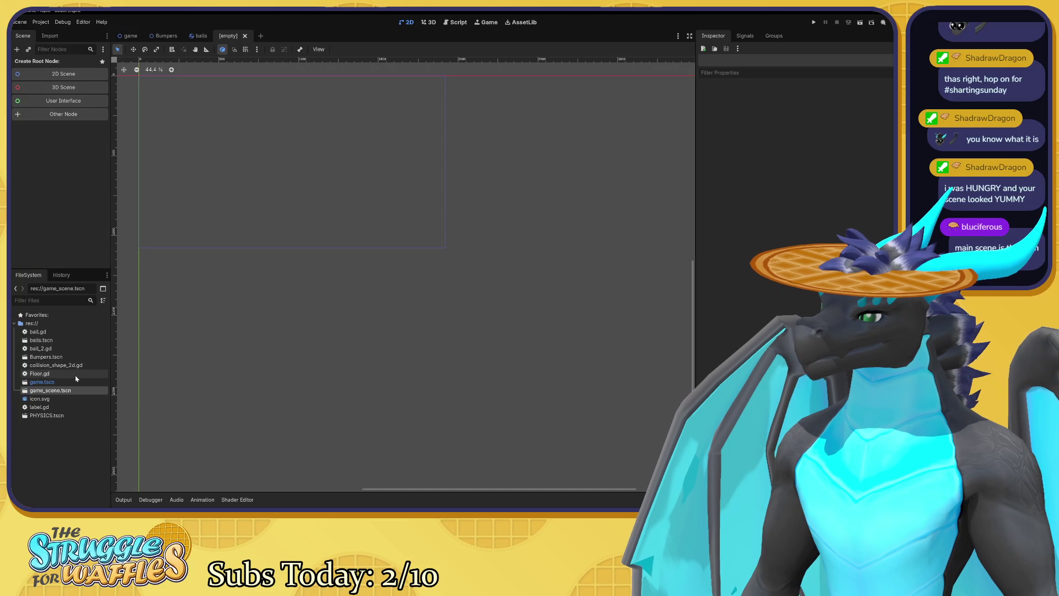
# Open PHYSICS.tscn via its FileSystem context menu's Open Scene.
pyautogui.click(61, 416)
pyautogui.moveTo(62, 418)
pyautogui.mouseDown()
pyautogui.moveTo(41, 172)
pyautogui.moveTo(61, 415)
pyautogui.mouseUp()
pyautogui.rightClick(61, 415)
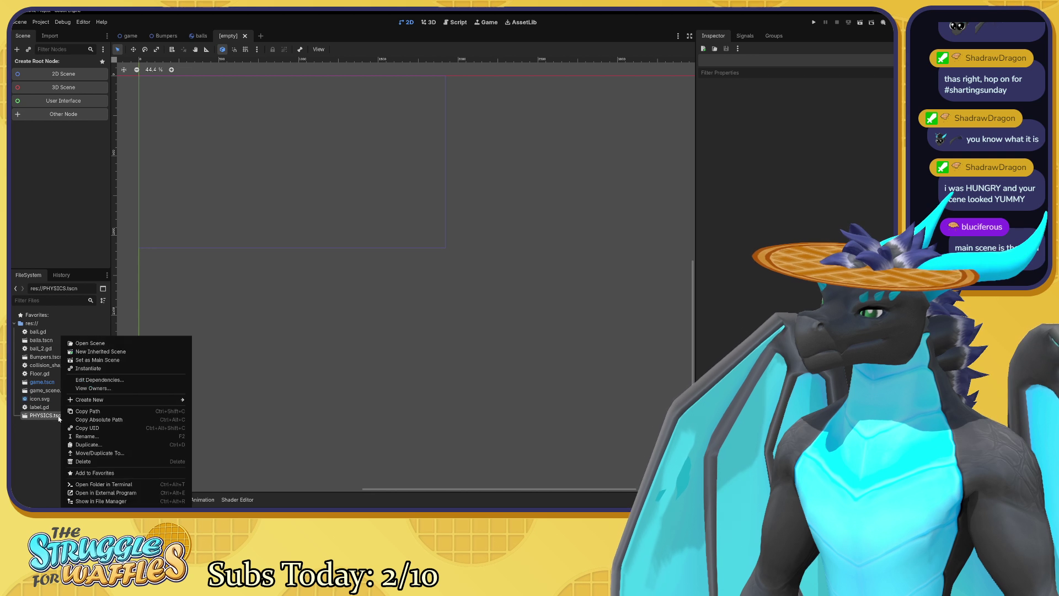
pyautogui.click(90, 343)
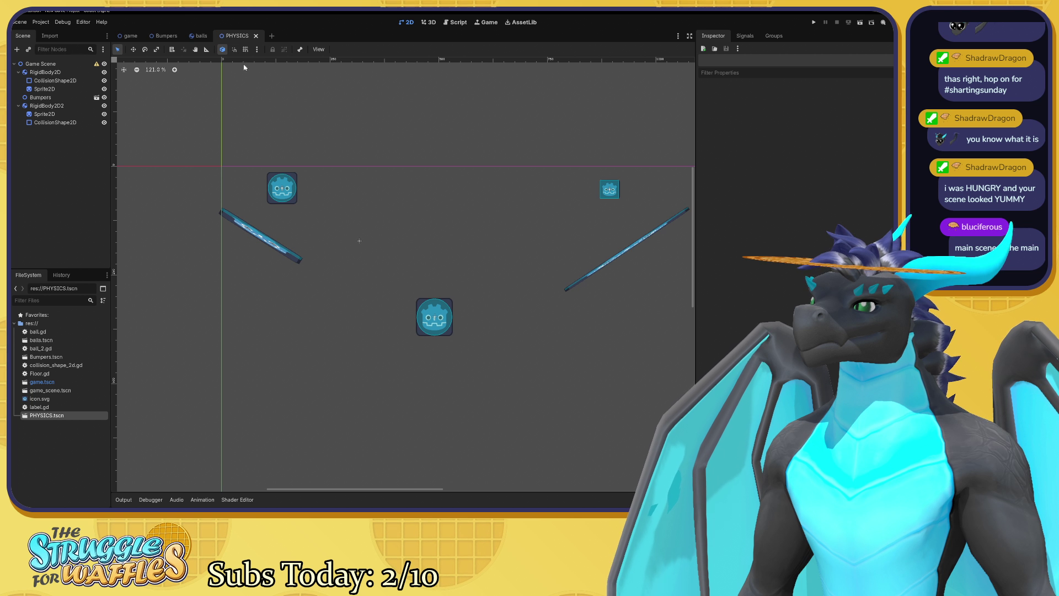
pyautogui.scroll(-1, 312, 252)
pyautogui.scroll(-1, 312, 252)
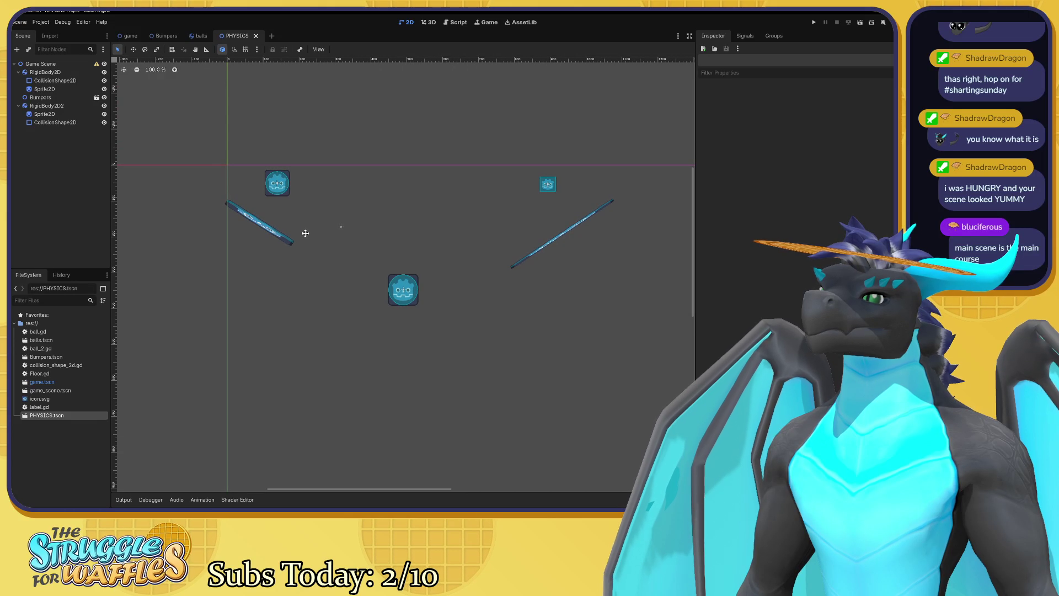
pyautogui.moveTo(305, 232); pyautogui.dragTo(303, 226)
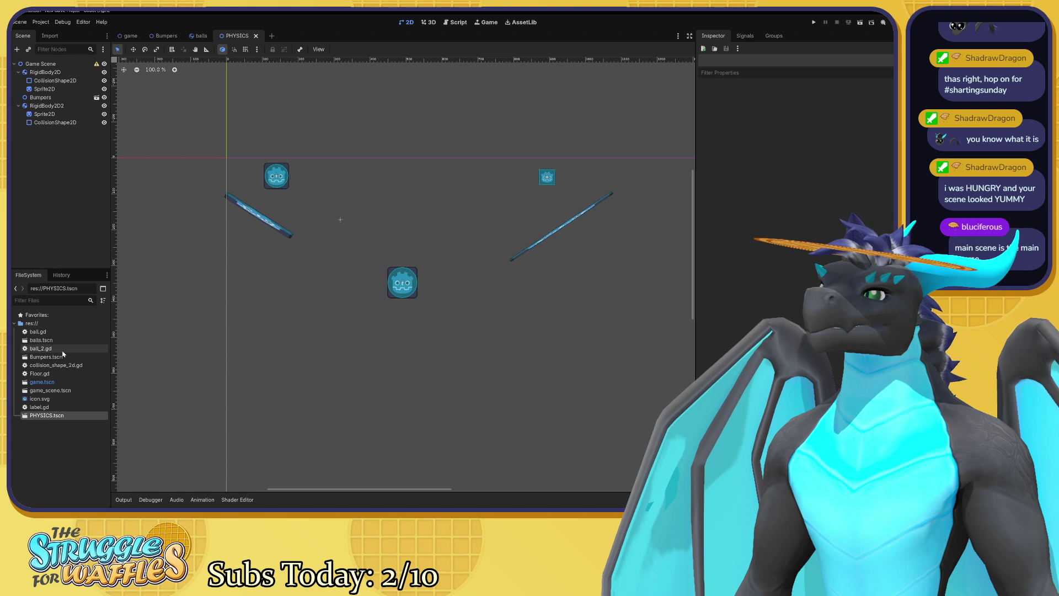
pyautogui.moveTo(44, 373)
pyautogui.mouseDown()
pyautogui.moveTo(47, 148)
pyautogui.moveTo(30, 127)
pyautogui.moveTo(29, 68)
pyautogui.mouseUp()
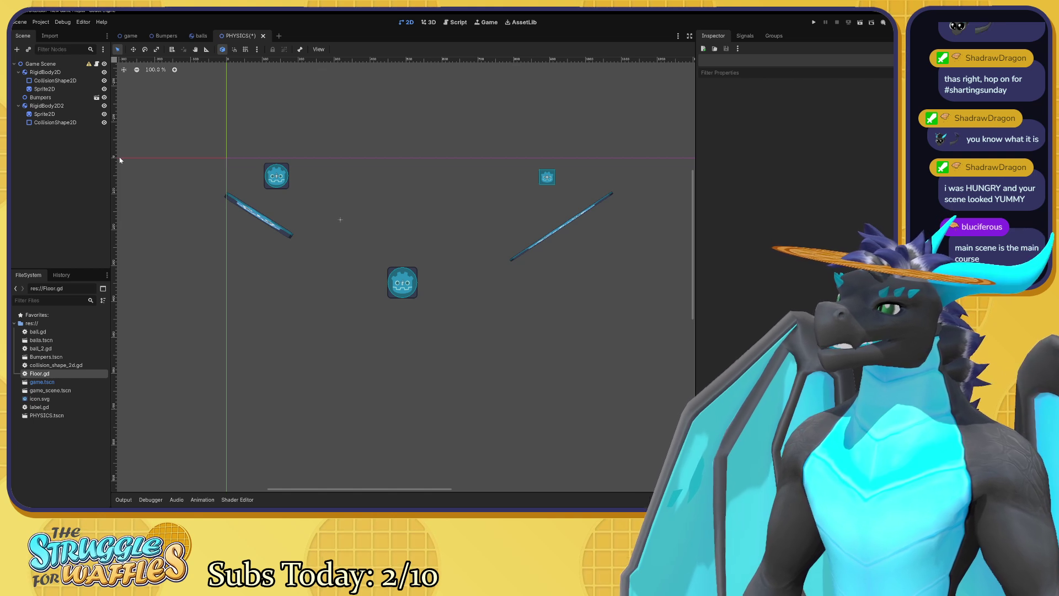
pyautogui.hotkey('ctrl', 'z')
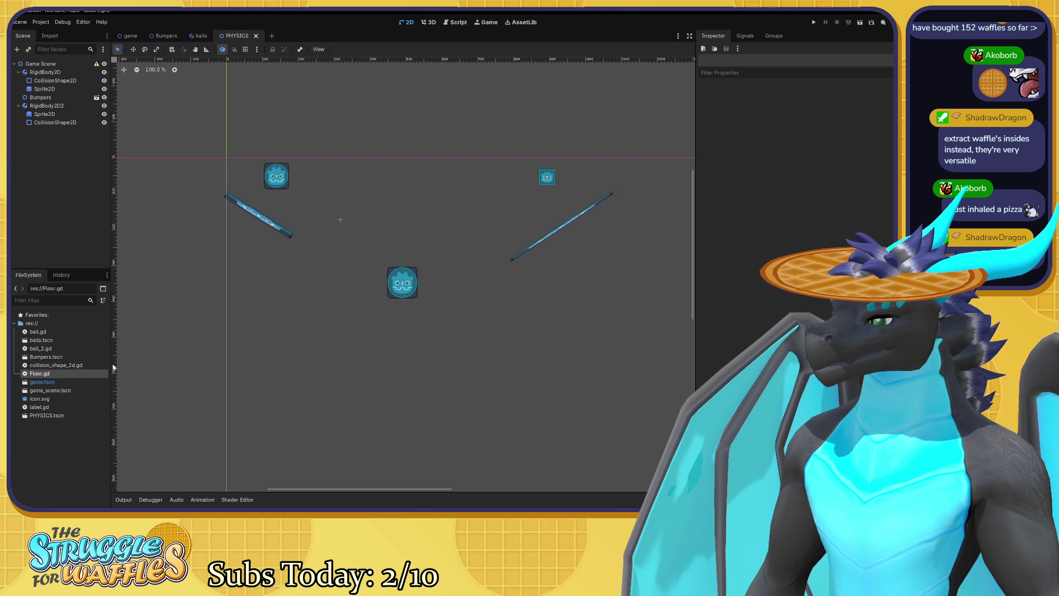
pyautogui.moveTo(79, 371)
pyautogui.mouseDown()
pyautogui.moveTo(86, 202)
pyautogui.moveTo(69, 148)
pyautogui.moveTo(44, 132)
pyautogui.moveTo(39, 107)
pyautogui.mouseUp()
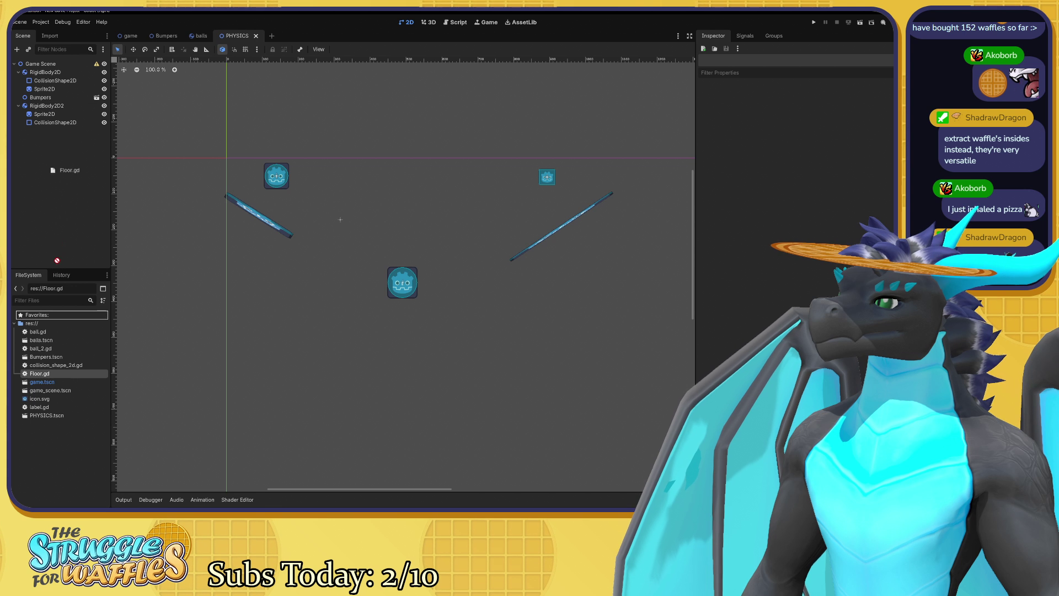
# Open Floor.gd in the script editor from its FileSystem context menu.
pyautogui.rightClick(64, 381)
pyautogui.click(48, 374)
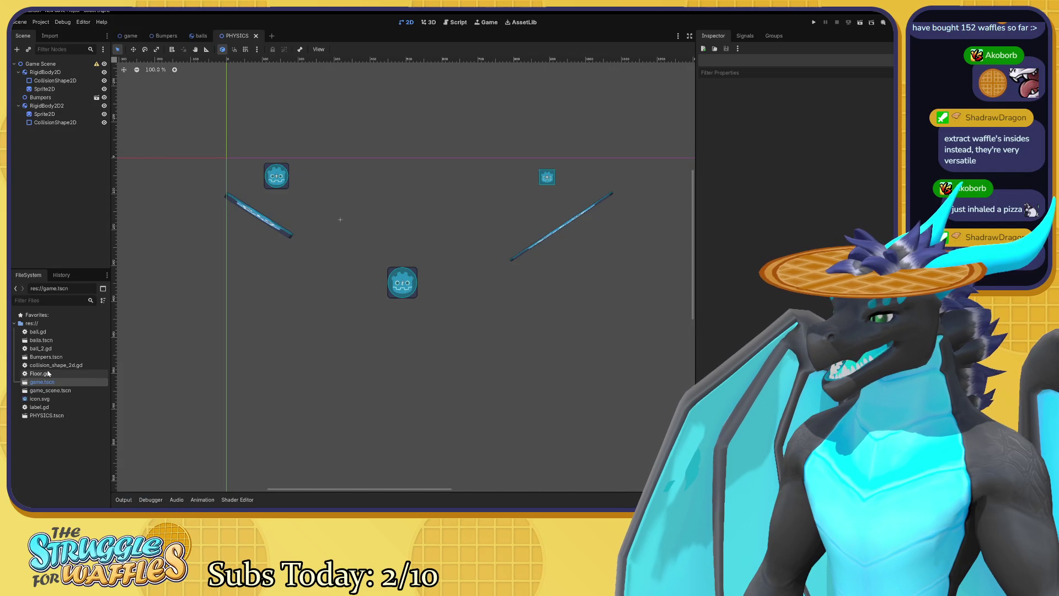
pyautogui.rightClick(49, 374)
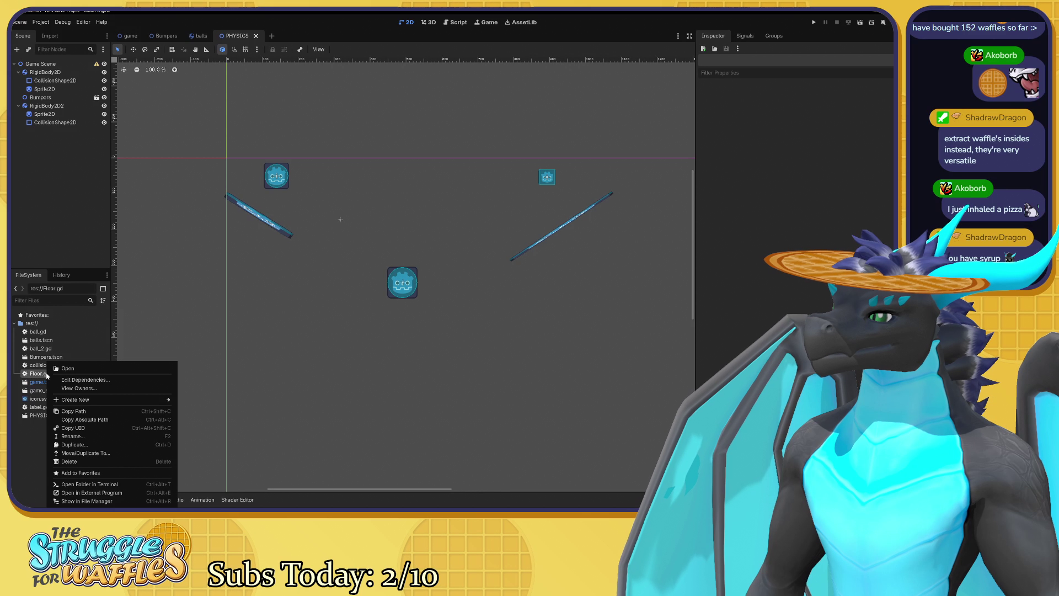
pyautogui.click(56, 369)
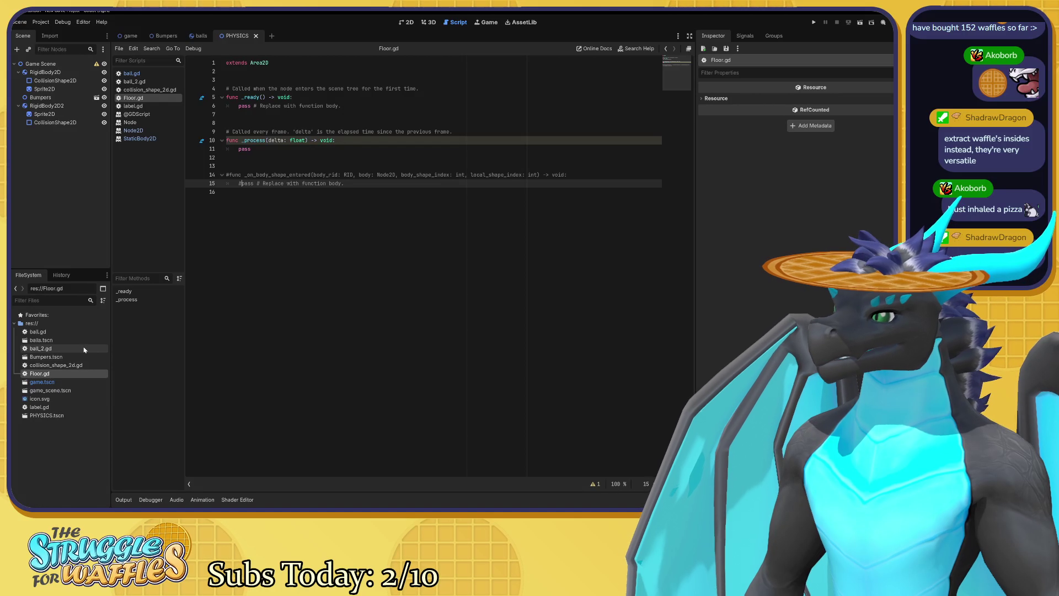
# Place the cursor on line 15 of Floor.gd, then return to the PHYSICS scene's 2D view.
pyautogui.click(239, 183)
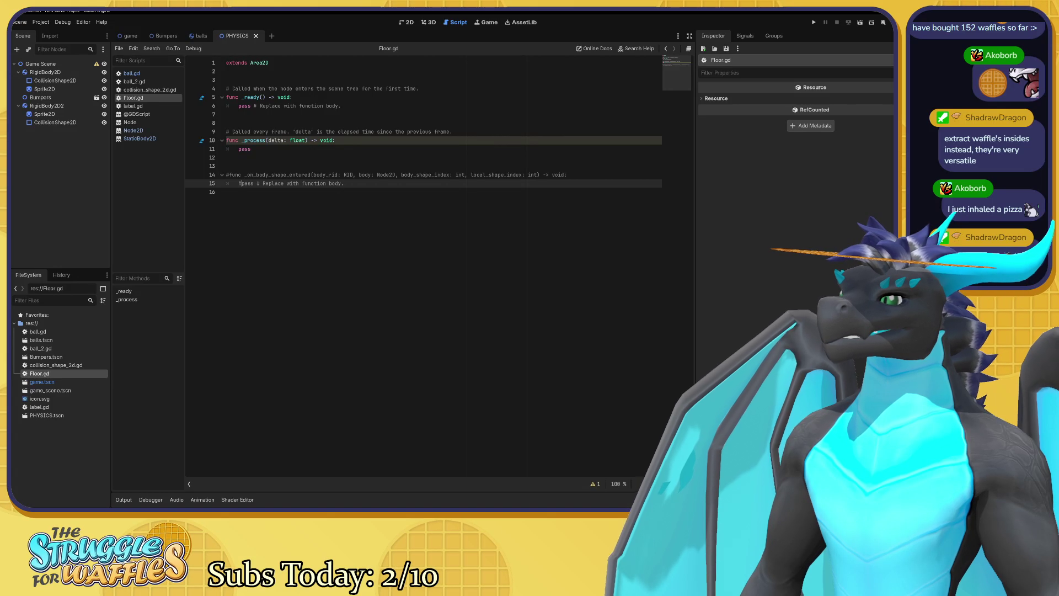
pyautogui.write('#')
pyautogui.click(405, 22)
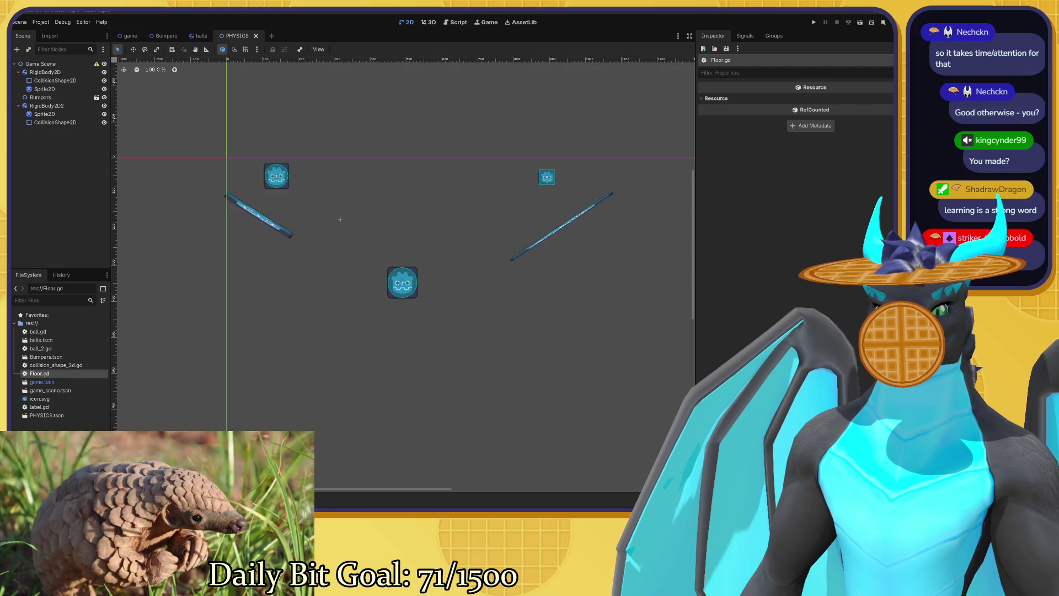
pyautogui.rightClick(377, 218)
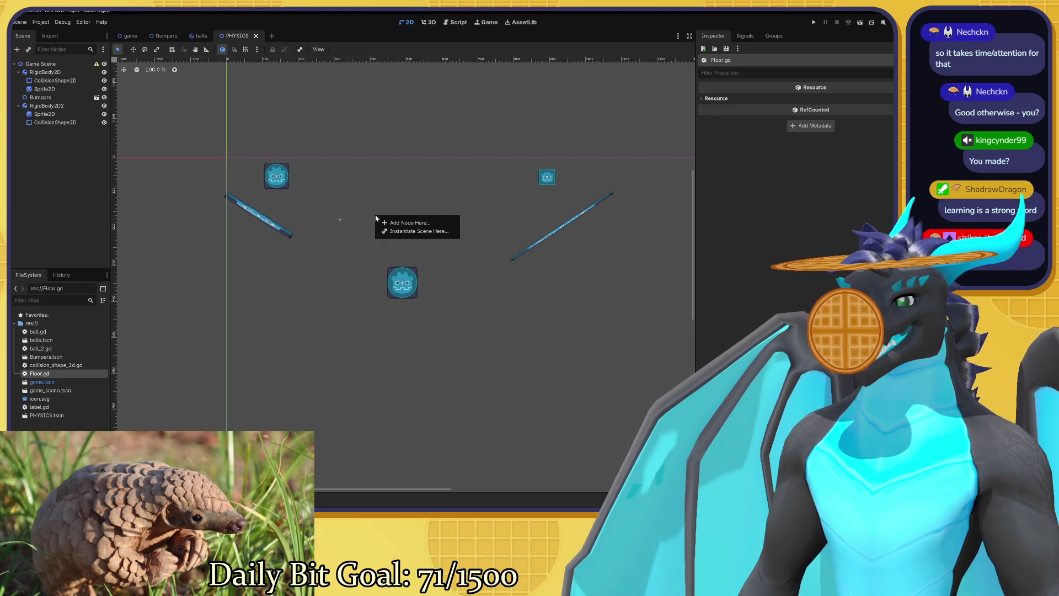
pyautogui.click(381, 187)
pyautogui.moveTo(381, 187)
pyautogui.mouseDown()
pyautogui.moveTo(389, 156)
pyautogui.moveTo(335, 133)
pyautogui.moveTo(325, 191)
pyautogui.moveTo(348, 203)
pyautogui.moveTo(352, 163)
pyautogui.mouseUp()
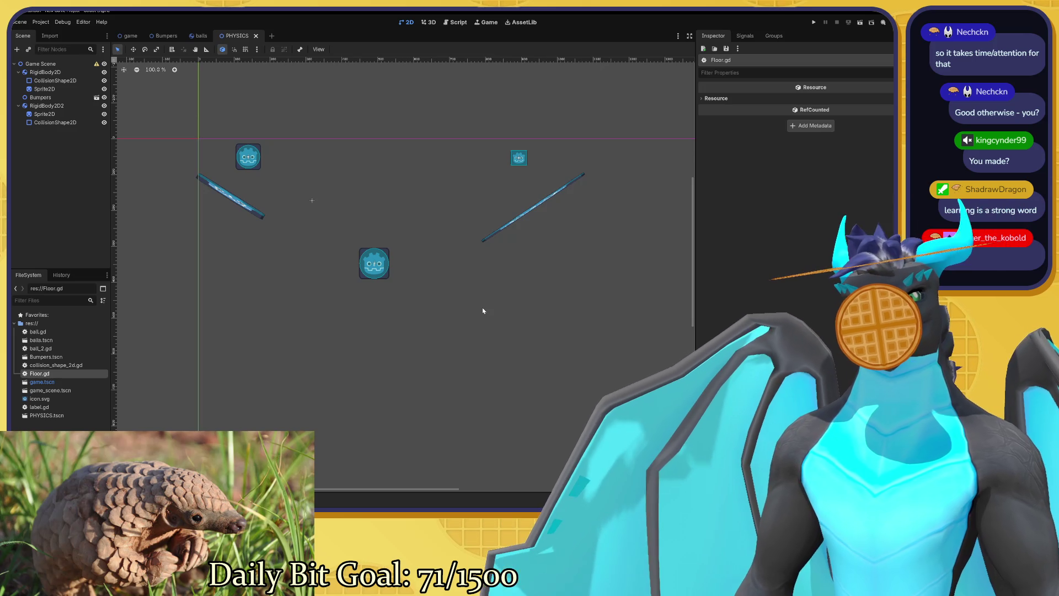
pyautogui.scroll(3, 483, 309)
# Run the PHYSICS scene with F6, close its game window, and pan the canvas up and left.
pyautogui.press('F6')
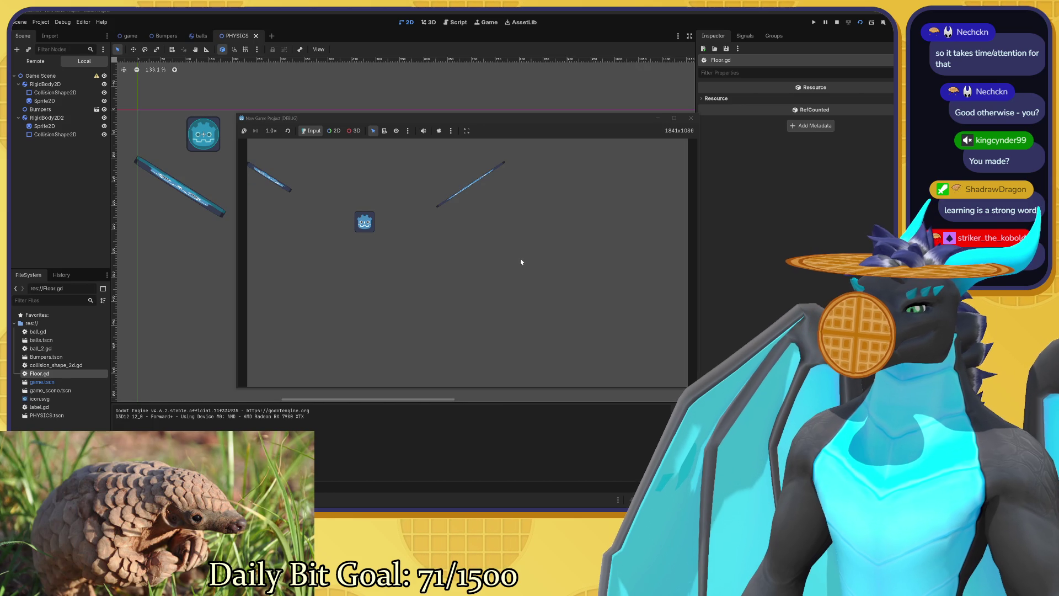
pyautogui.click(691, 118)
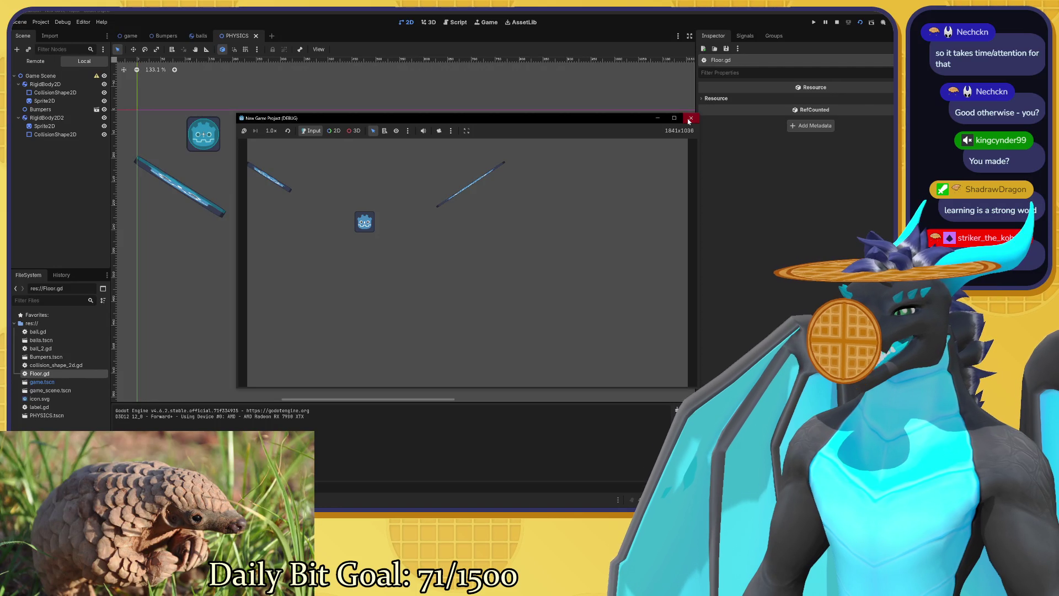
pyautogui.moveTo(511, 173)
pyautogui.mouseDown()
pyautogui.moveTo(485, 158)
pyautogui.moveTo(474, 116)
pyautogui.mouseUp()
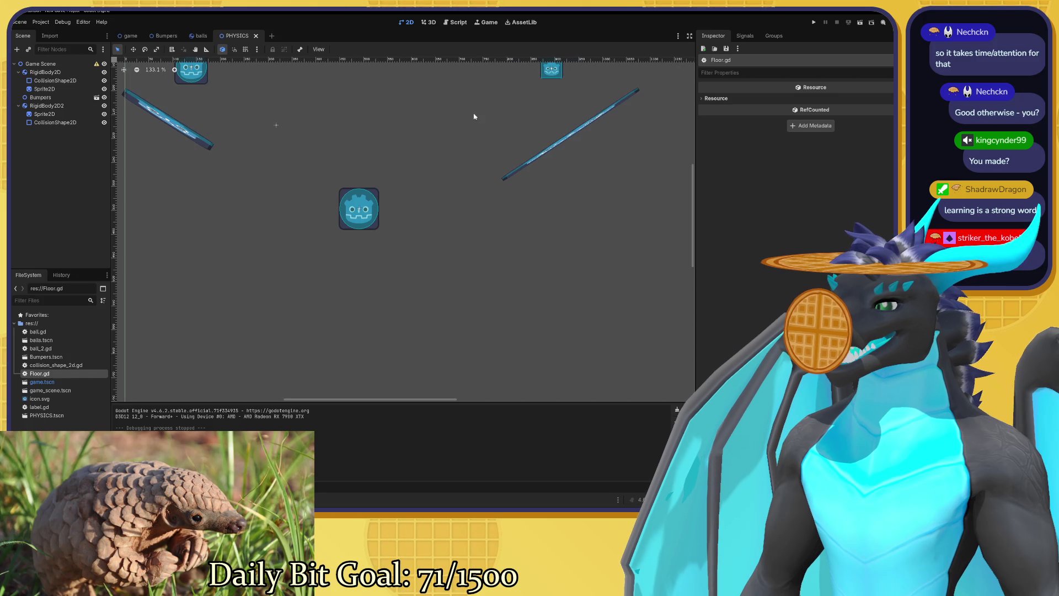
# Select Bumpers.tscn in FileSystem and switch to the Bumpers scene, scrolling its canvas.
pyautogui.click(66, 365)
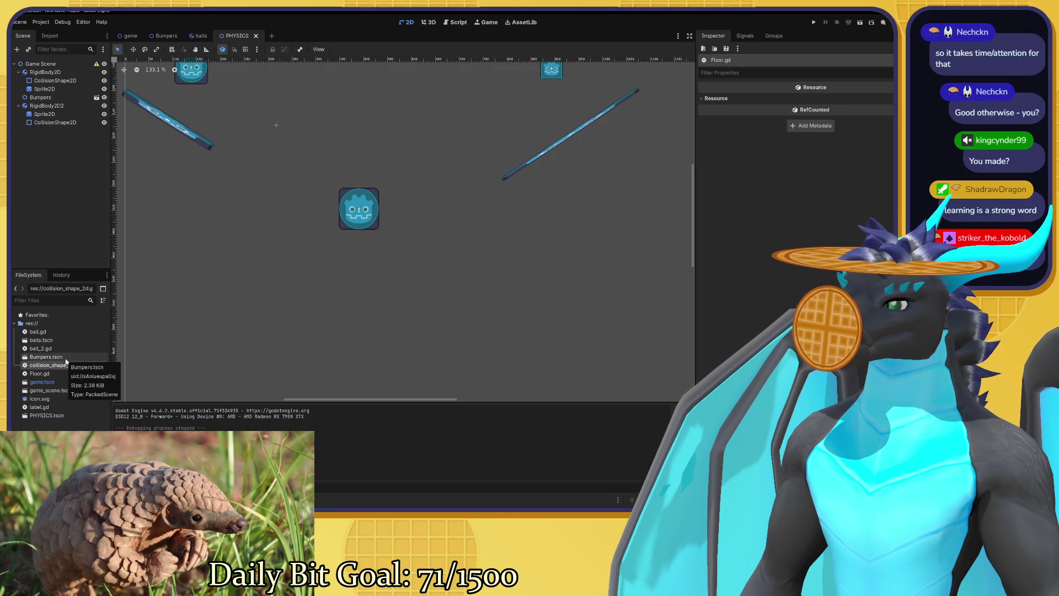
pyautogui.click(65, 357)
pyautogui.click(182, 36)
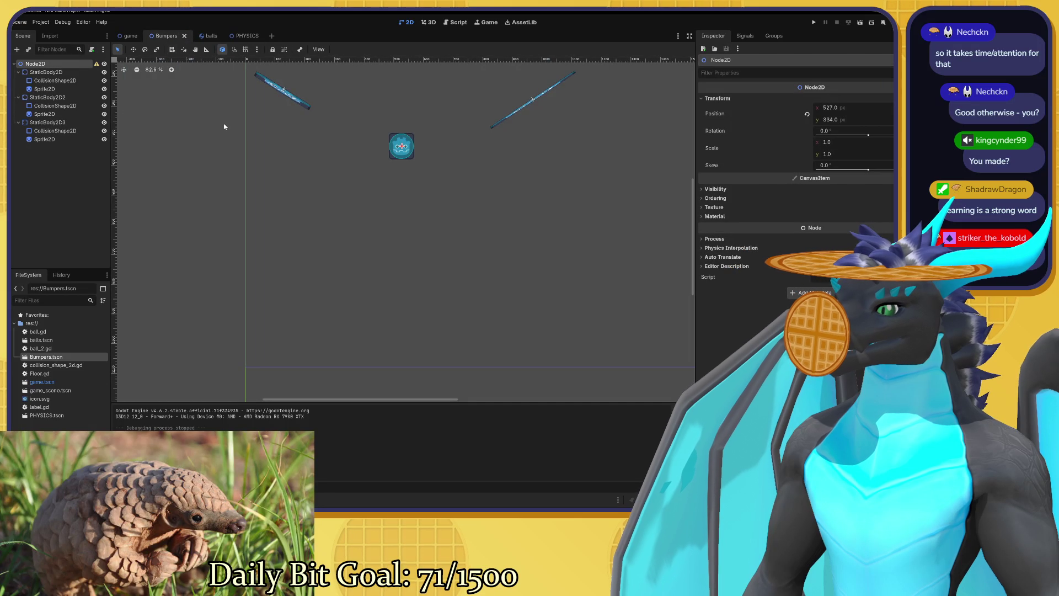
pyautogui.scroll(-1, 387, 253)
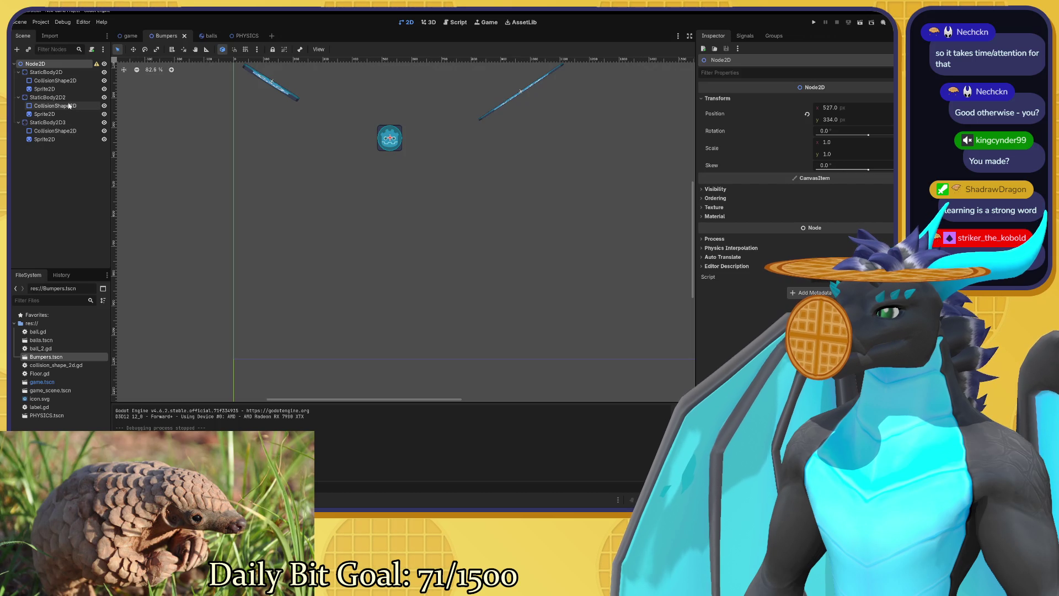
pyautogui.hscroll(2, 281, 226)
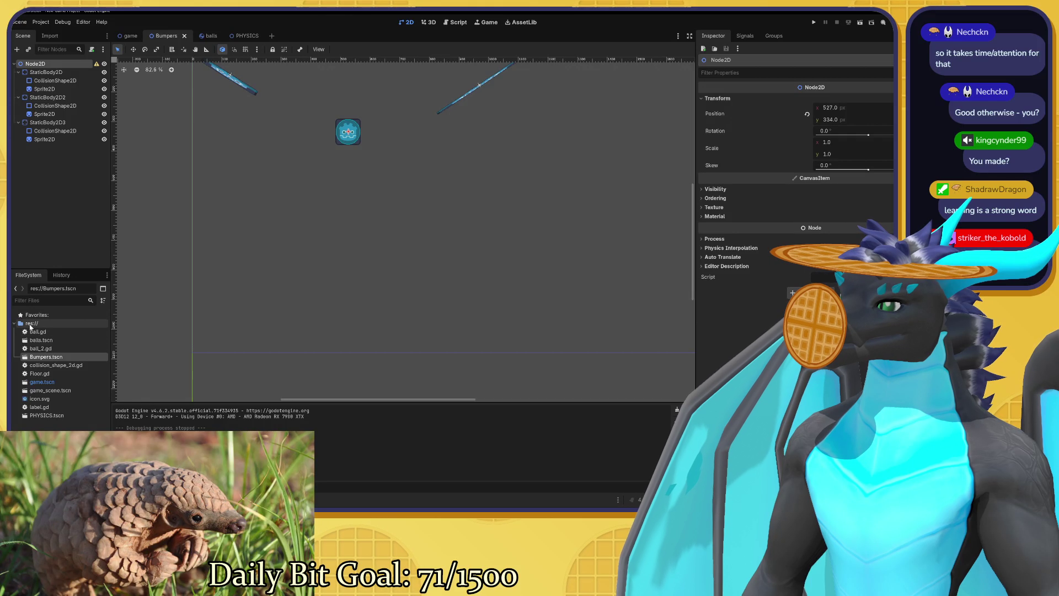
# Collapse and re-expand res://, pan the Bumpers canvas, then switch to the balls scene.
pyautogui.click(17, 324)
pyautogui.click(14, 324)
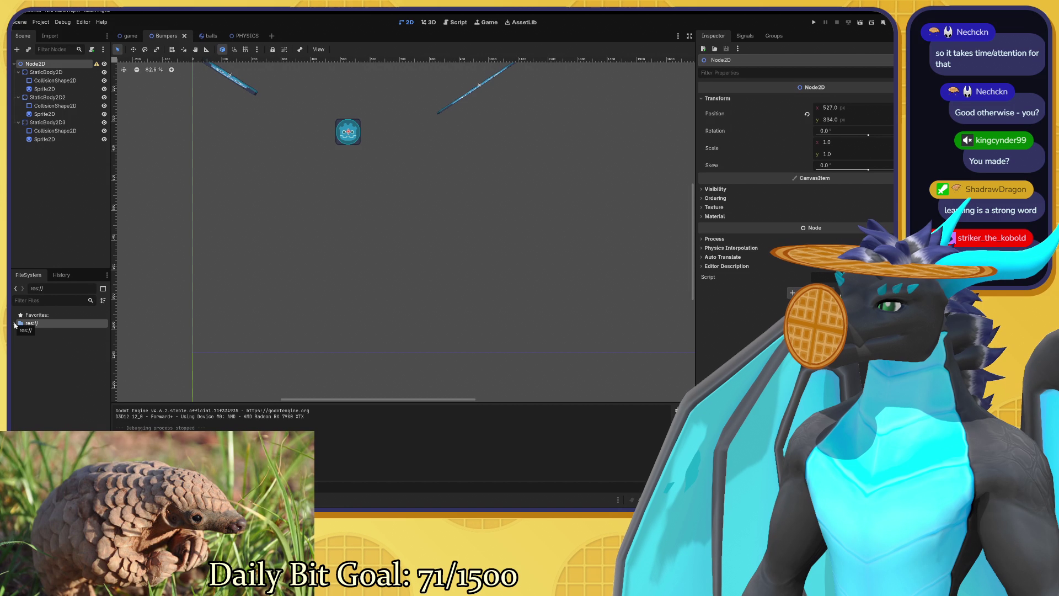
pyautogui.click(14, 323)
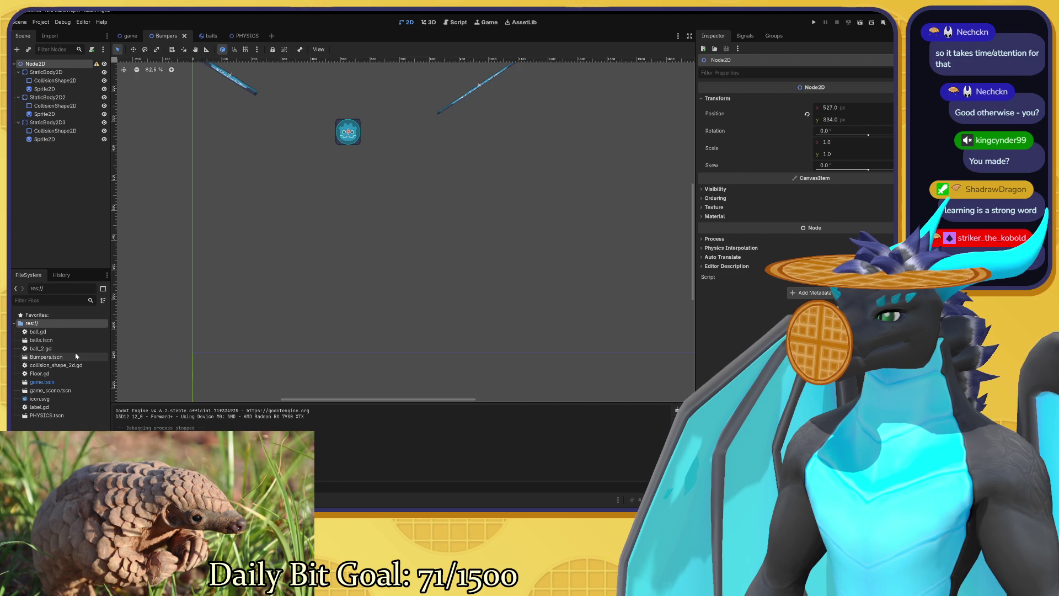
pyautogui.moveTo(295, 268)
pyautogui.mouseDown()
pyautogui.moveTo(285, 300)
pyautogui.moveTo(266, 303)
pyautogui.mouseUp()
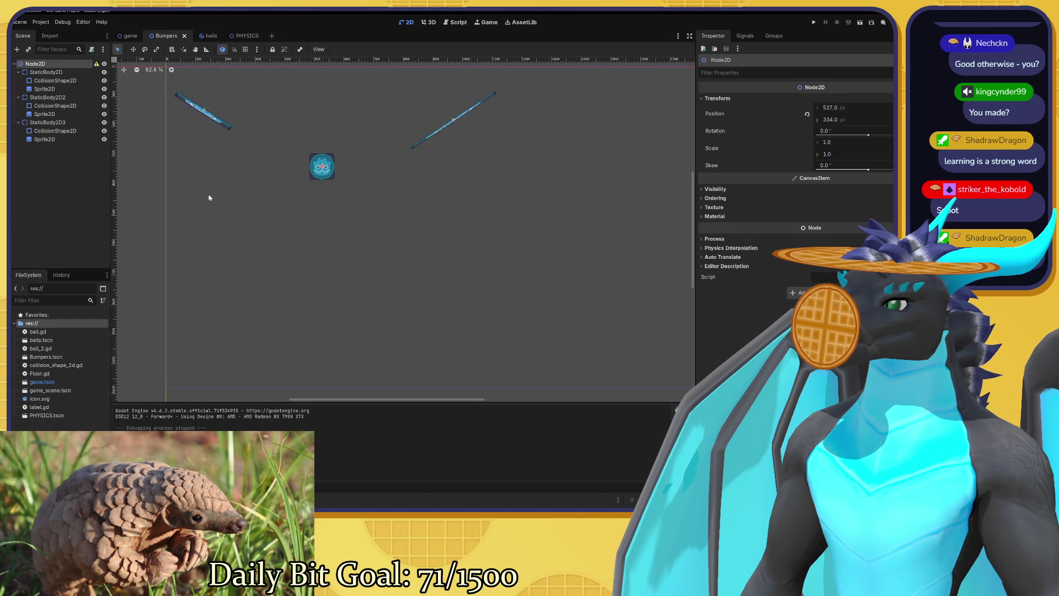
pyautogui.click(207, 35)
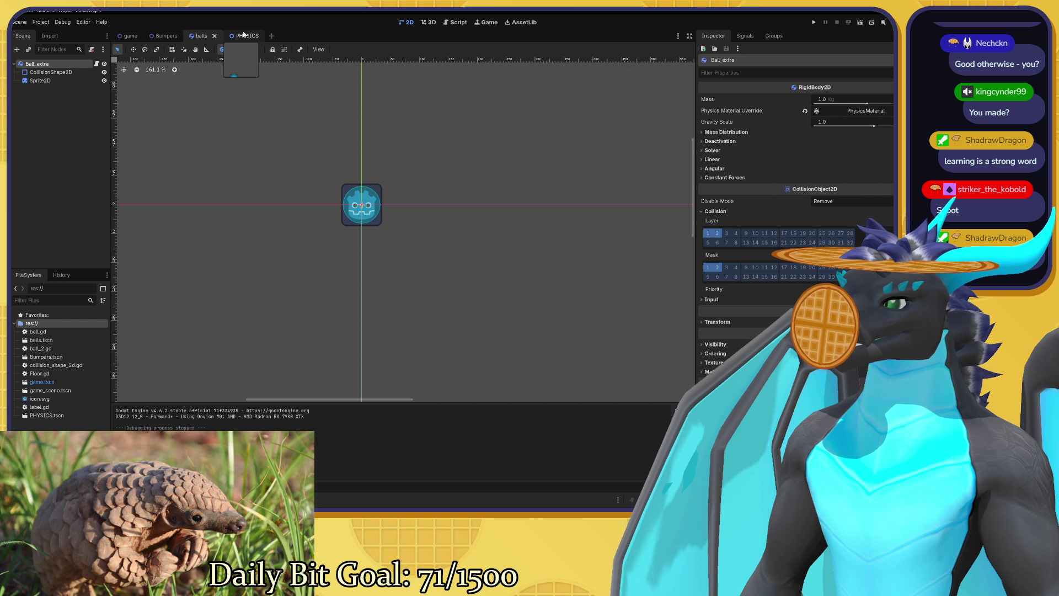
pyautogui.click(244, 36)
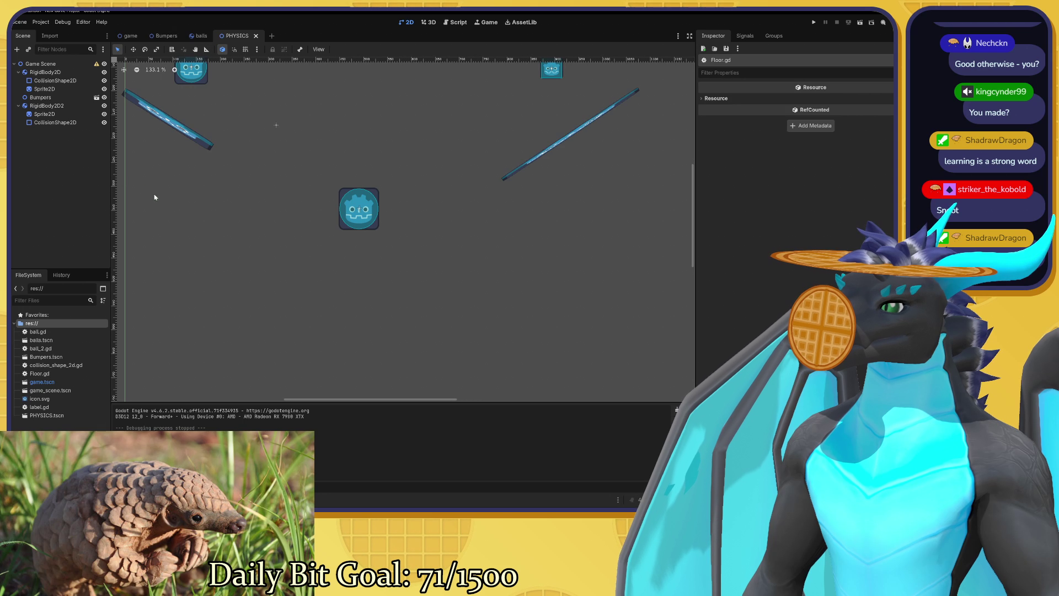
pyautogui.moveTo(182, 206); pyautogui.dragTo(182, 215)
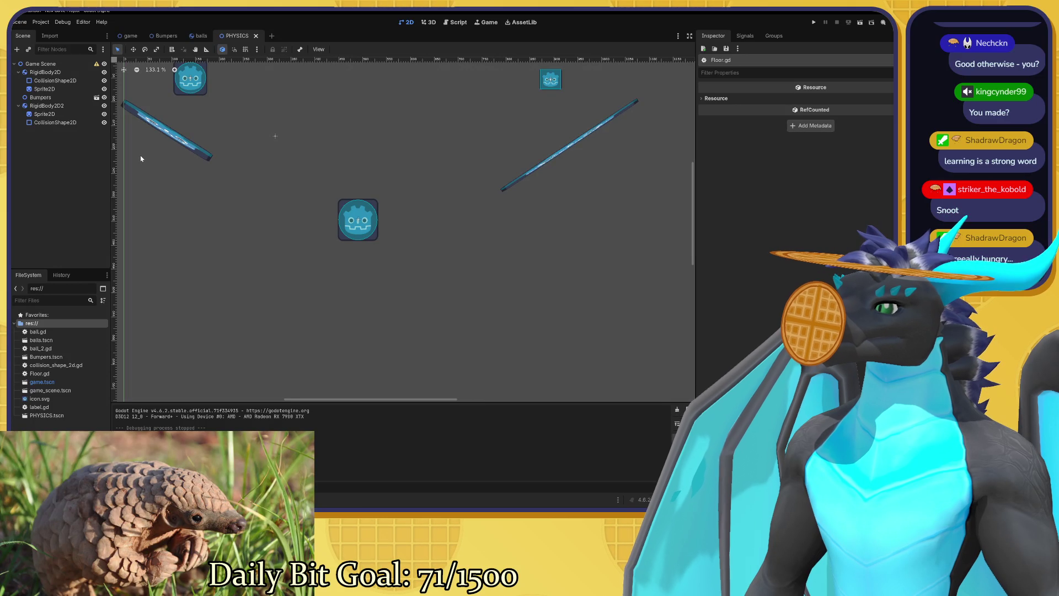
pyautogui.click(104, 106)
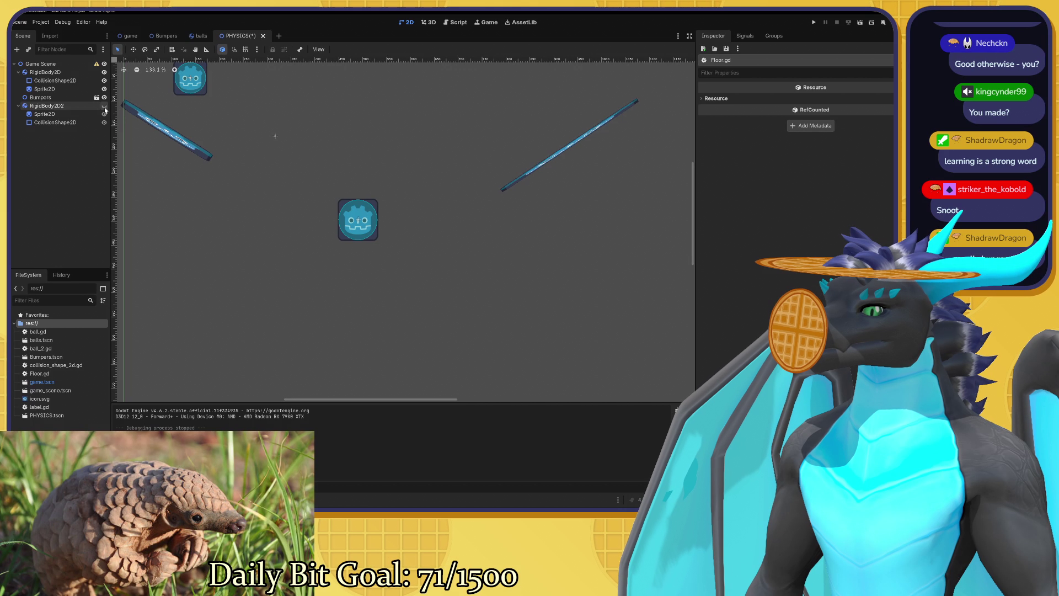
pyautogui.click(104, 106)
pyautogui.click(105, 72)
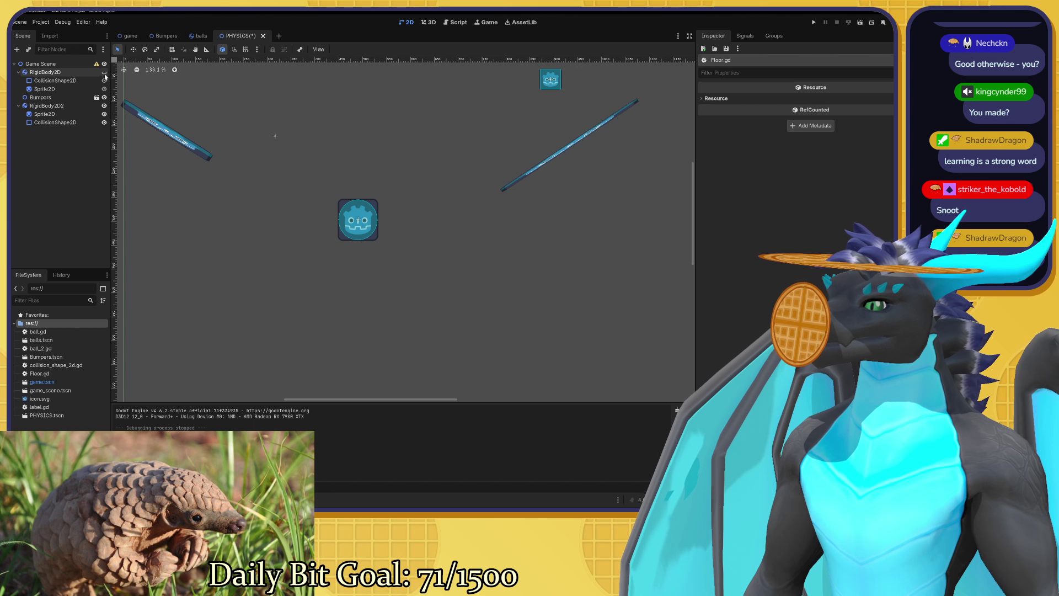
pyautogui.click(105, 74)
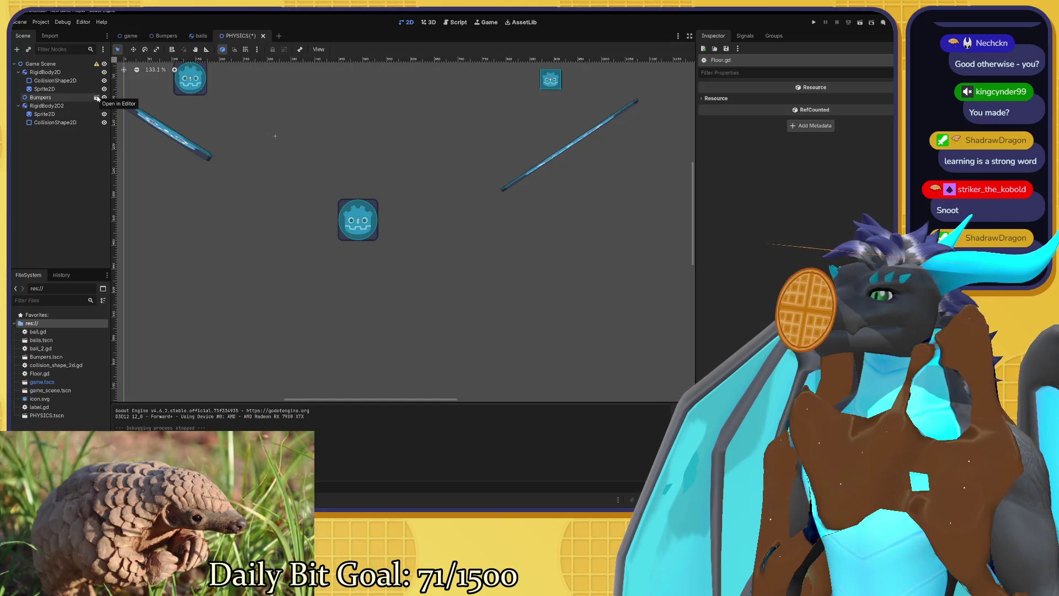
pyautogui.click(200, 35)
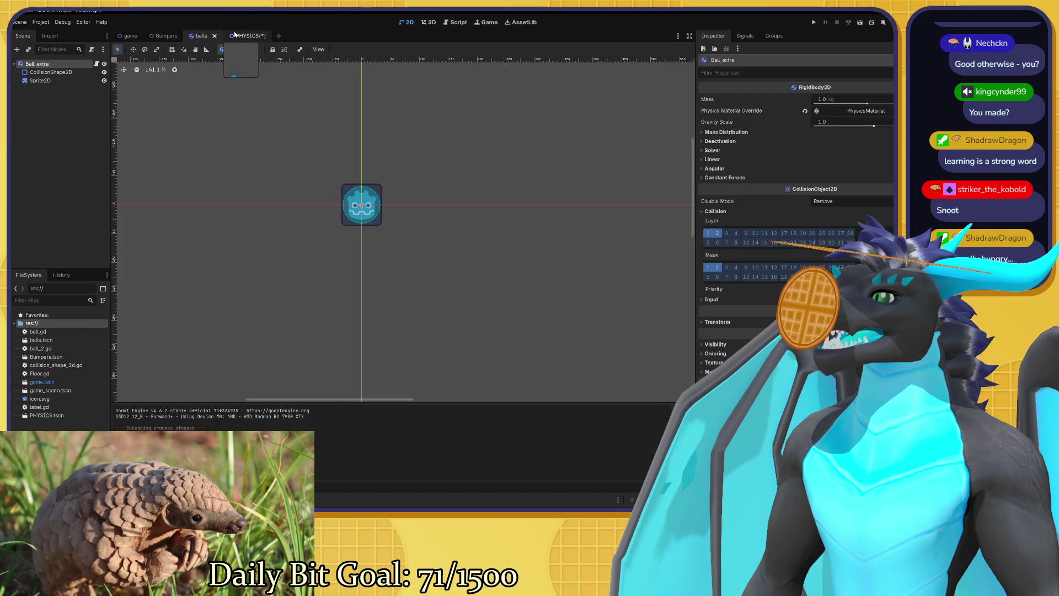
pyautogui.click(235, 35)
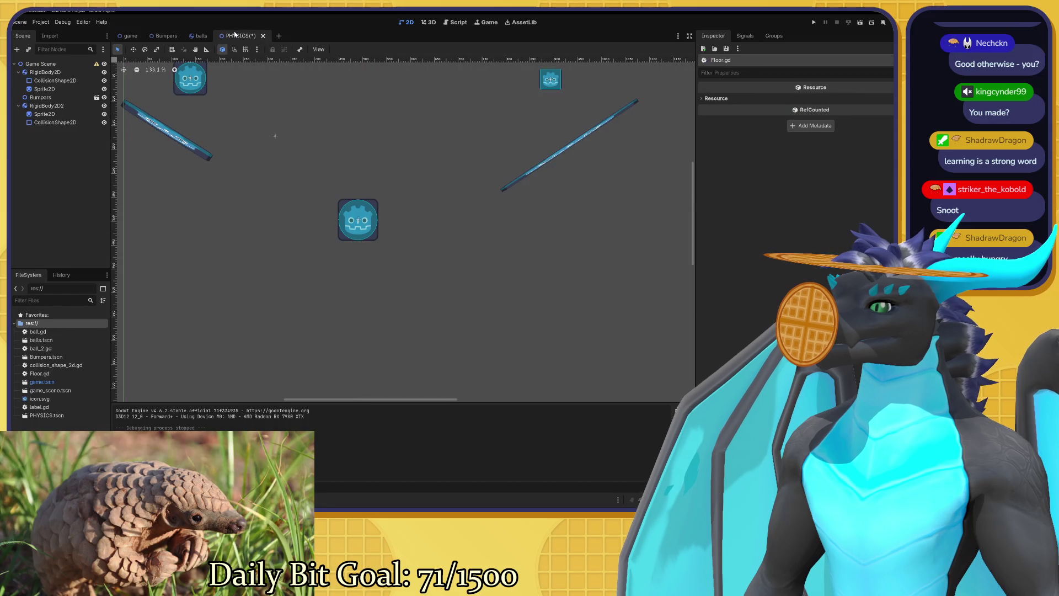
pyautogui.moveTo(327, 119); pyautogui.dragTo(319, 126)
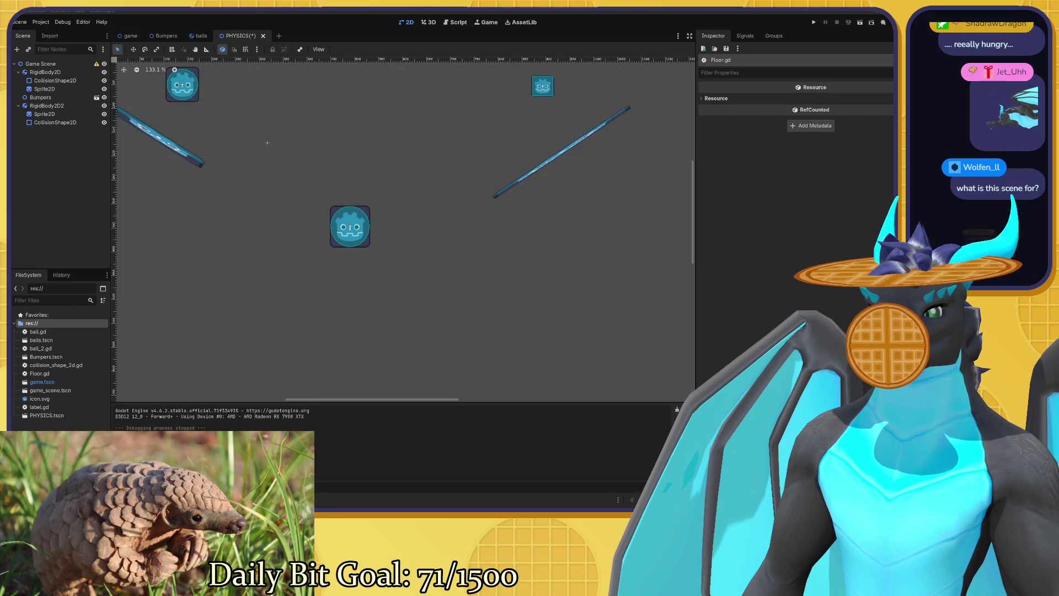
# Pan the PHYSICS scene's 2D view to reframe the bumpers and ball icons.
pyautogui.moveTo(336, 165); pyautogui.dragTo(372, 189)
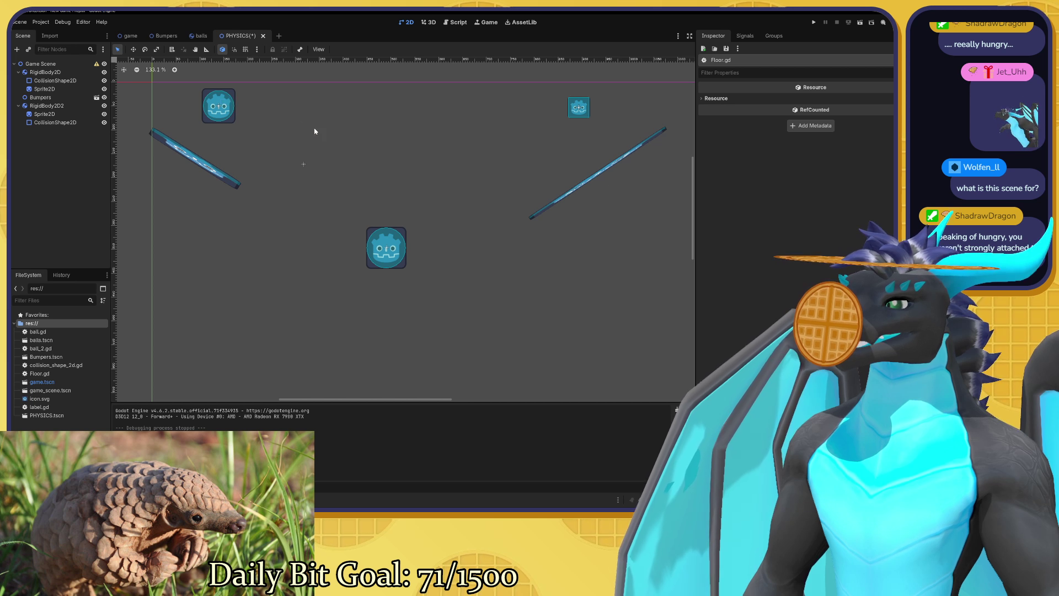
# Save and run the PHYSICS scene, close the game window, and toggle the second ball's sprite visibility.
pyautogui.press('F6')
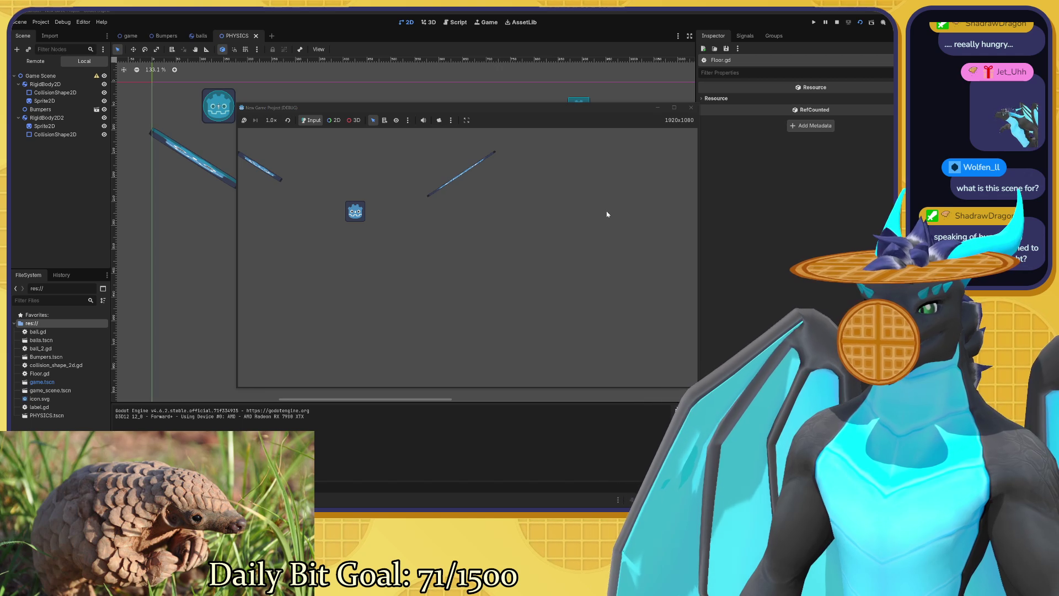
pyautogui.click(691, 108)
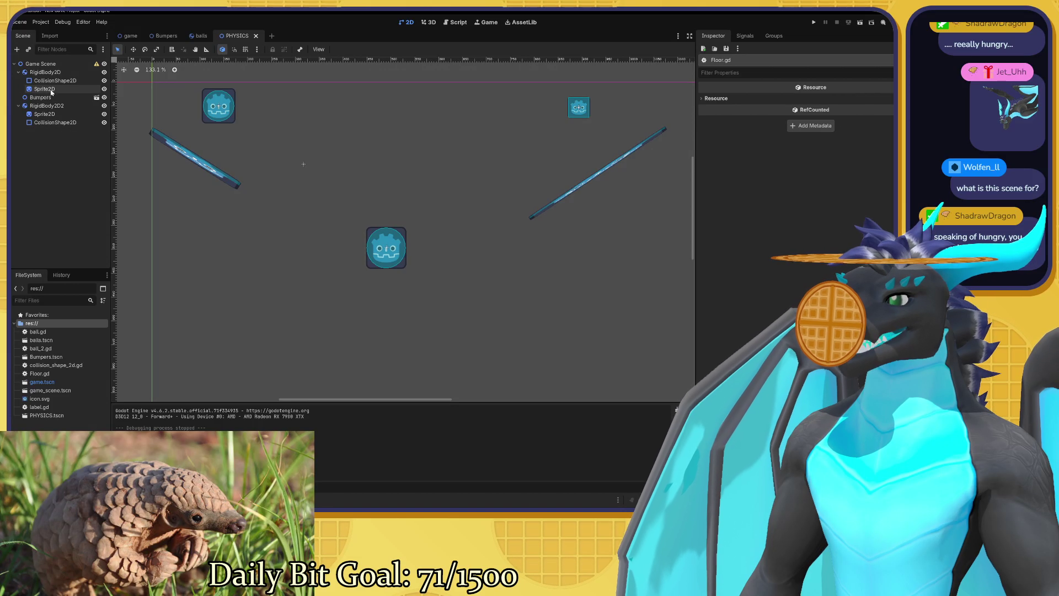
pyautogui.click(103, 105)
pyautogui.click(104, 105)
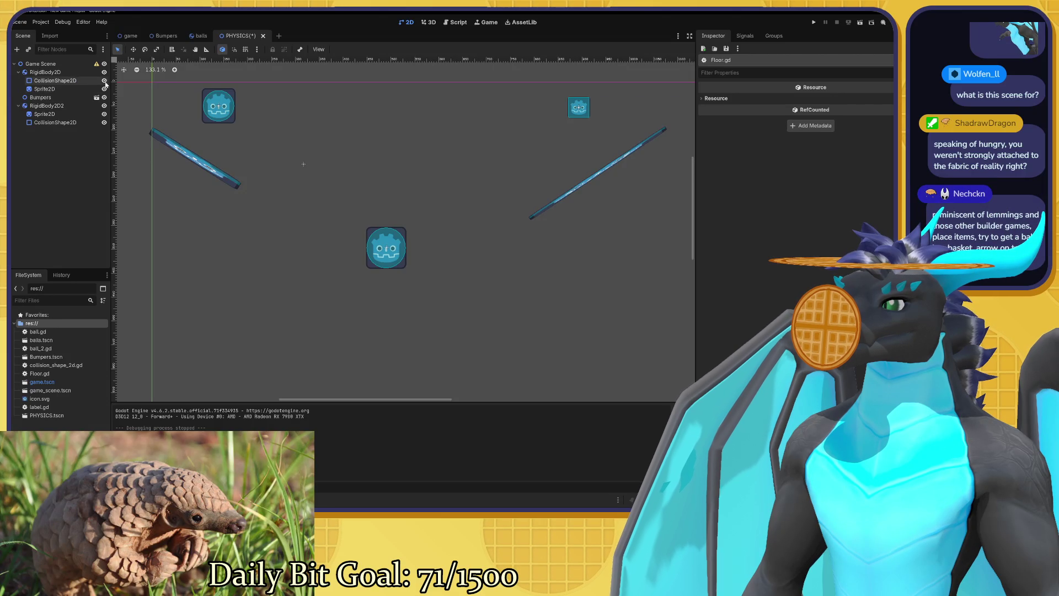
# Check the Bumpers tab, return to PHYSICS, and switch to the Script editor showing Floor.gd.
pyautogui.click(157, 36)
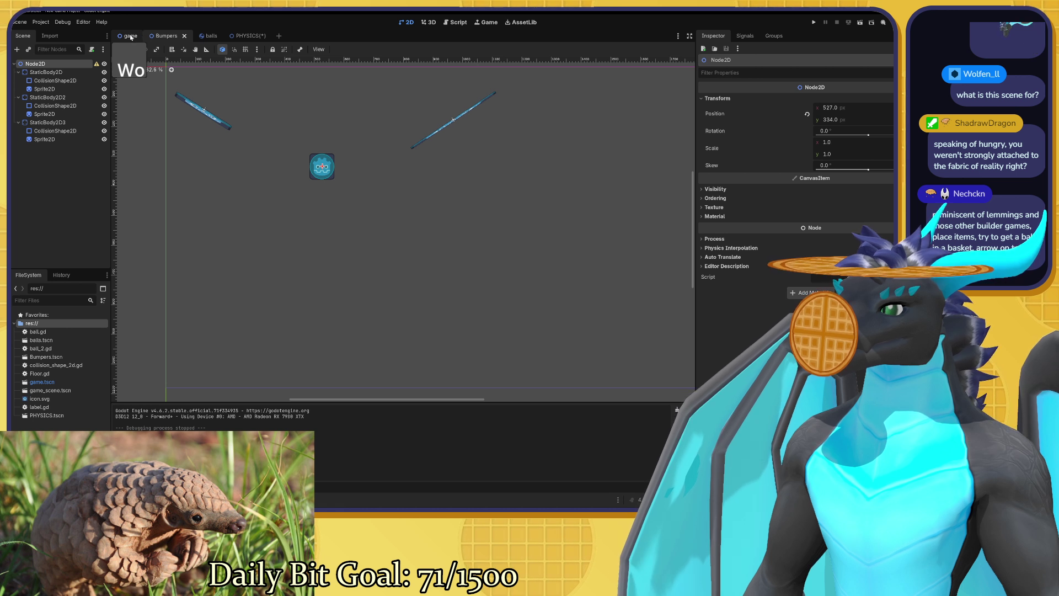
pyautogui.click(243, 35)
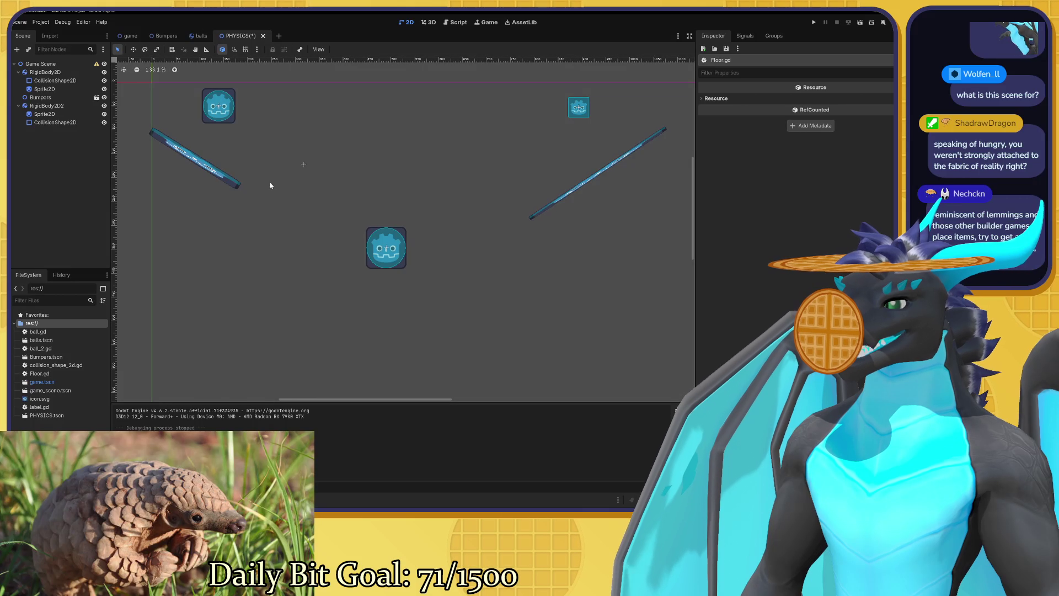
pyautogui.scroll(-2, 287, 150)
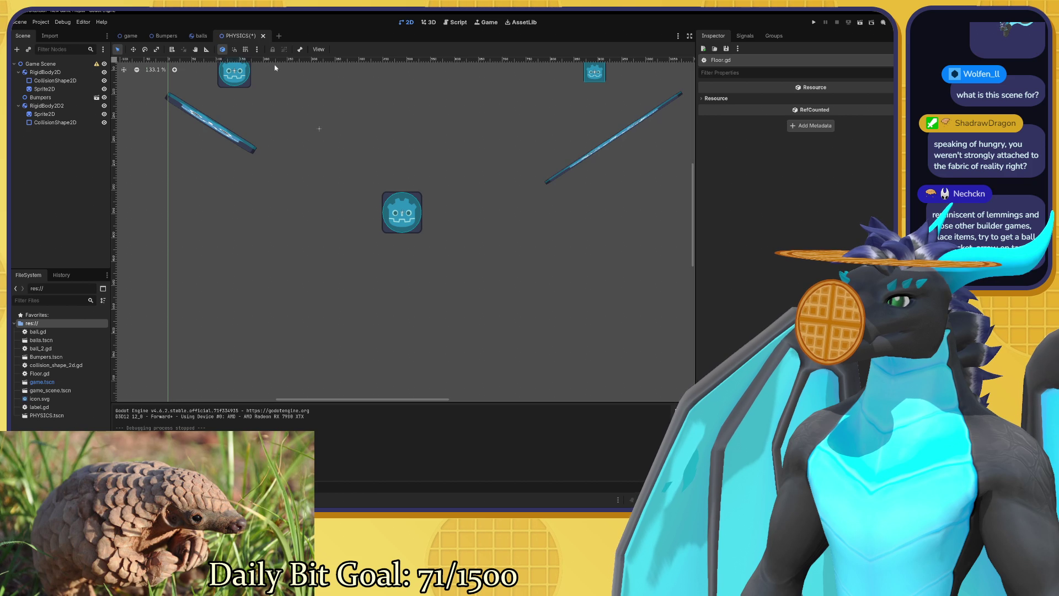
pyautogui.click(452, 22)
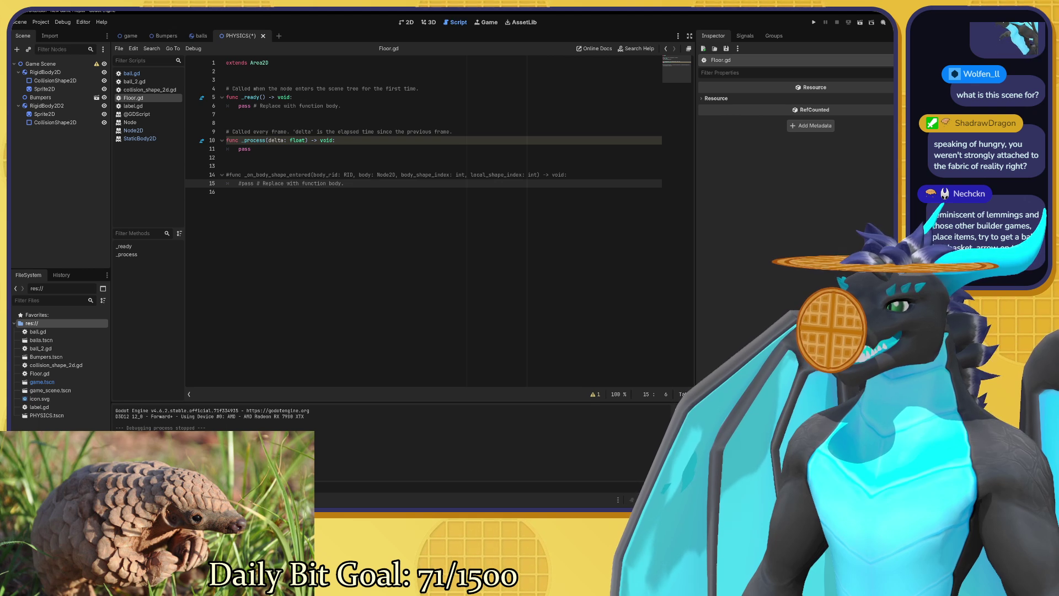
# Browse collision_shape_2d.gd, ball_2.gd and ball.gd in the Script list, ending on ball.gd.
pyautogui.click(152, 90)
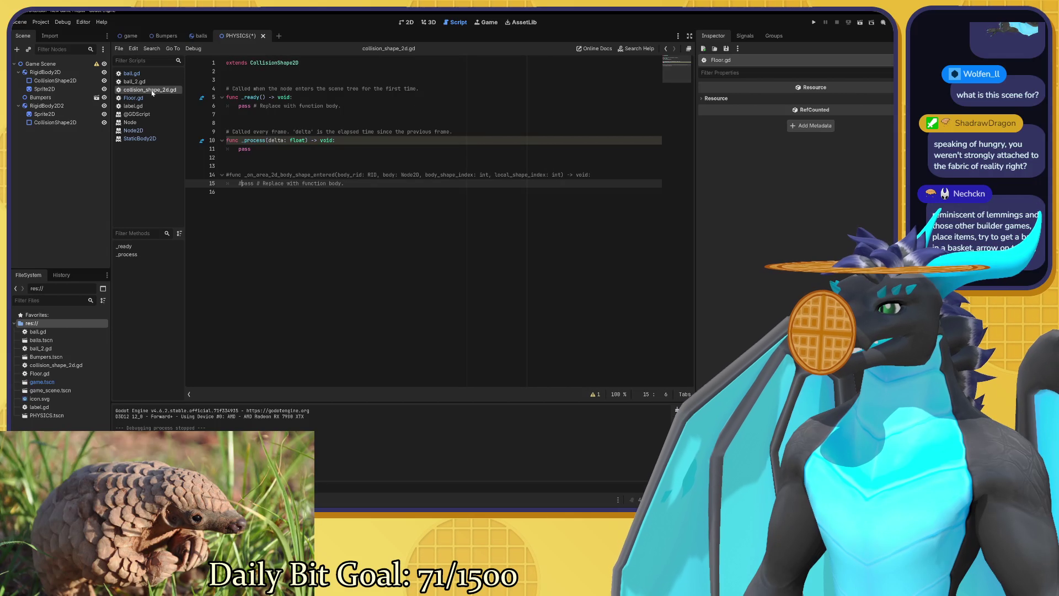
pyautogui.click(144, 82)
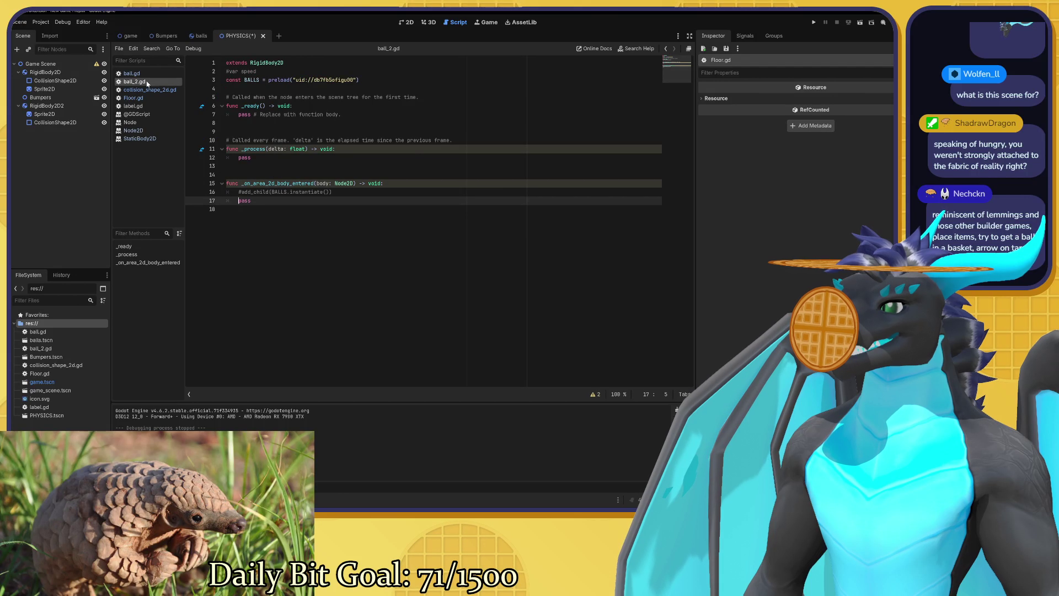
pyautogui.click(153, 75)
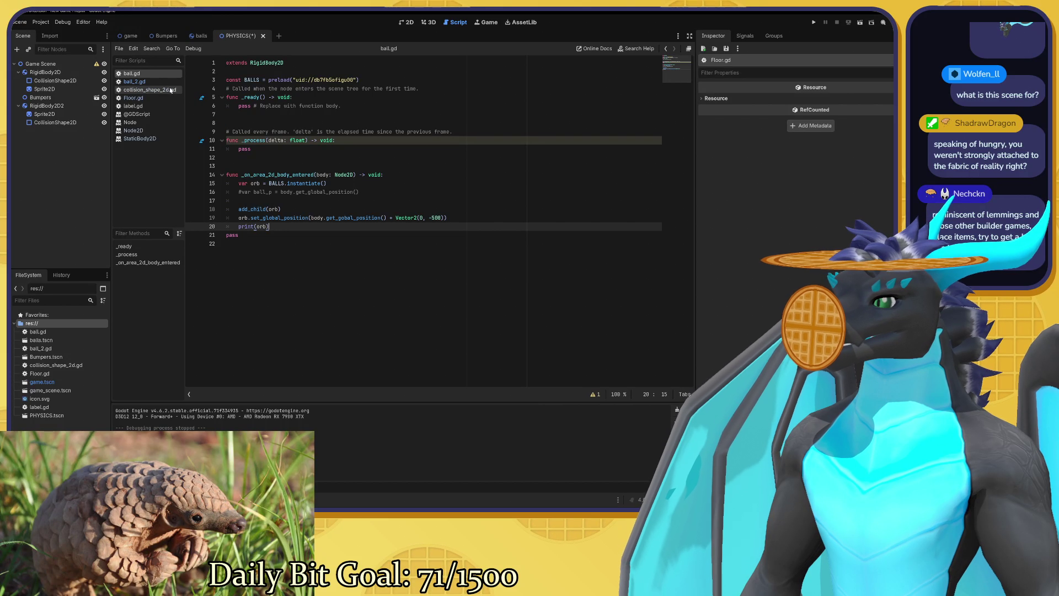
pyautogui.click(162, 82)
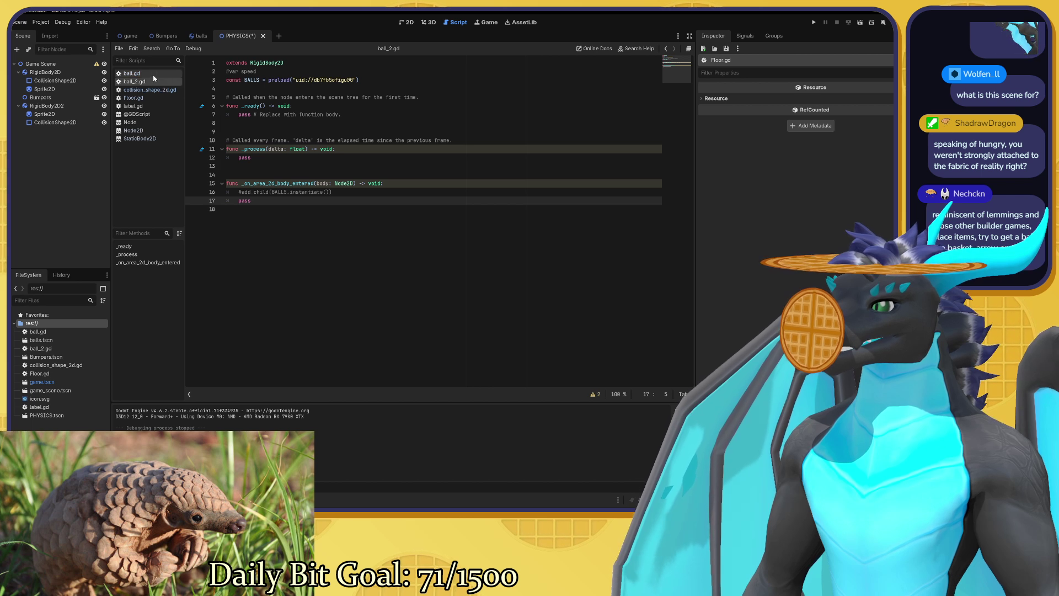
pyautogui.click(155, 75)
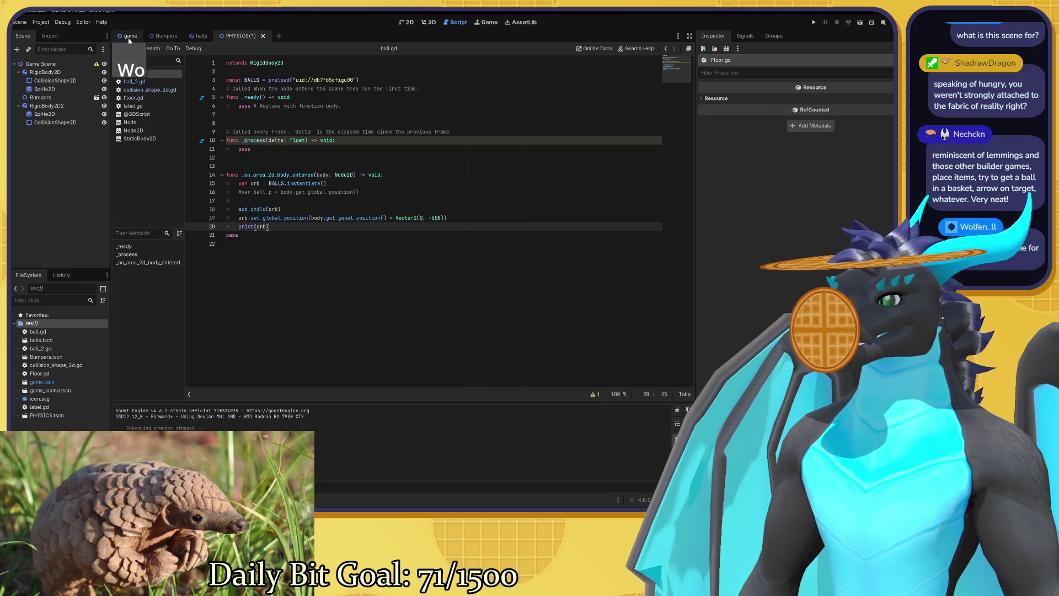
# Show the game scene in the 2D view, then close the game tab so Bumpers is active.
pyautogui.click(130, 36)
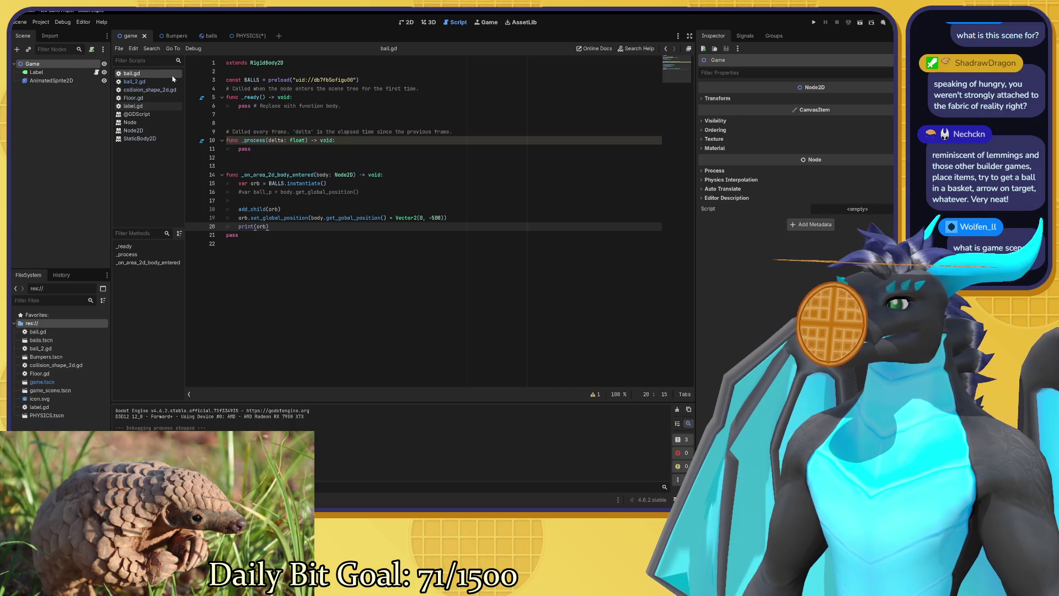
pyautogui.click(406, 22)
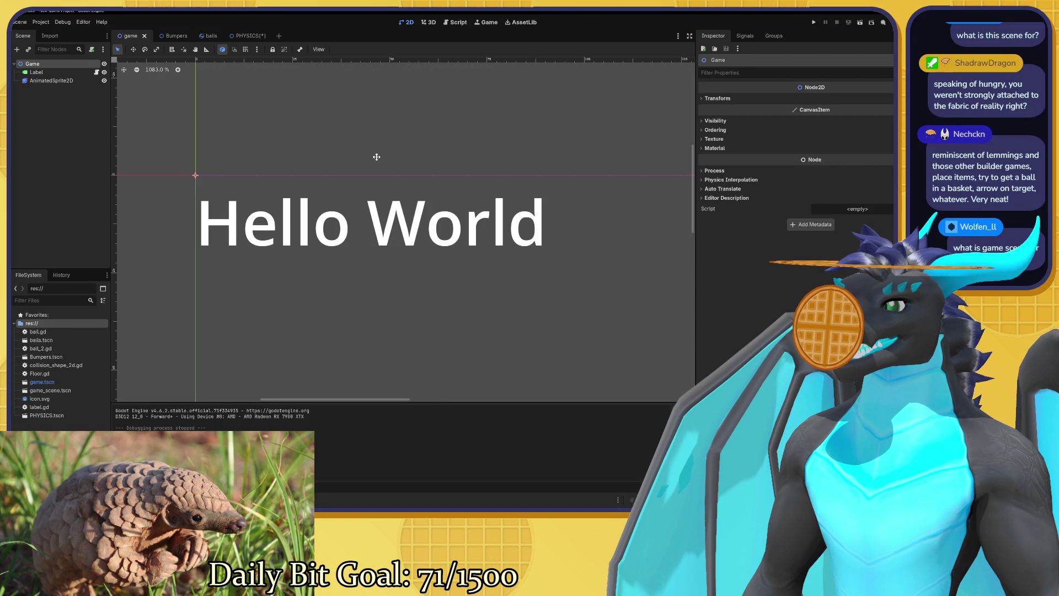
pyautogui.click(145, 37)
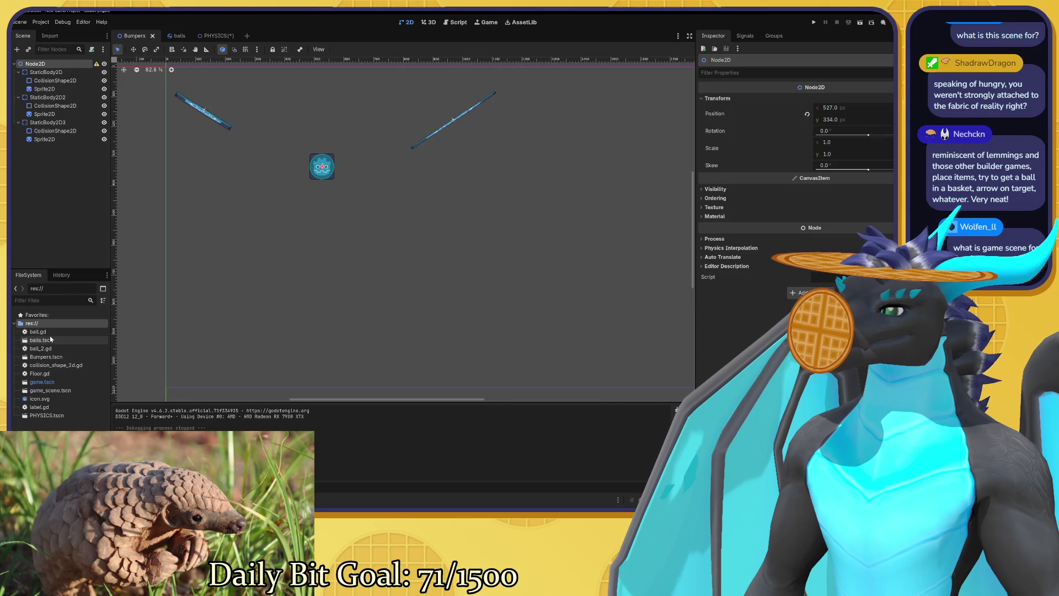
# Open game.tscn briefly and close it, then open game_scene.tscn from the FileSystem dock.
pyautogui.rightClick(65, 386)
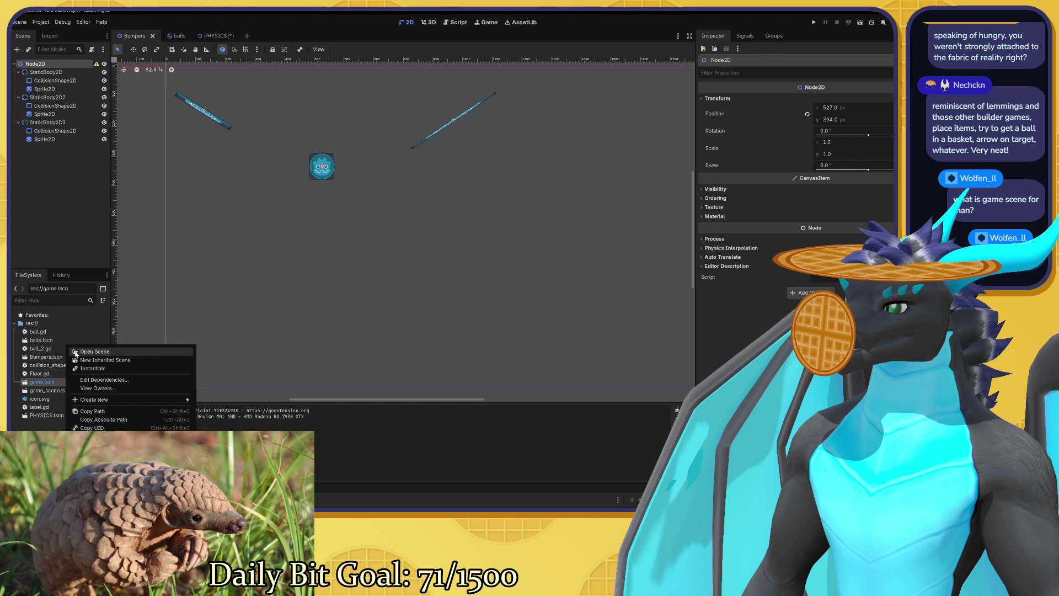
pyautogui.click(93, 351)
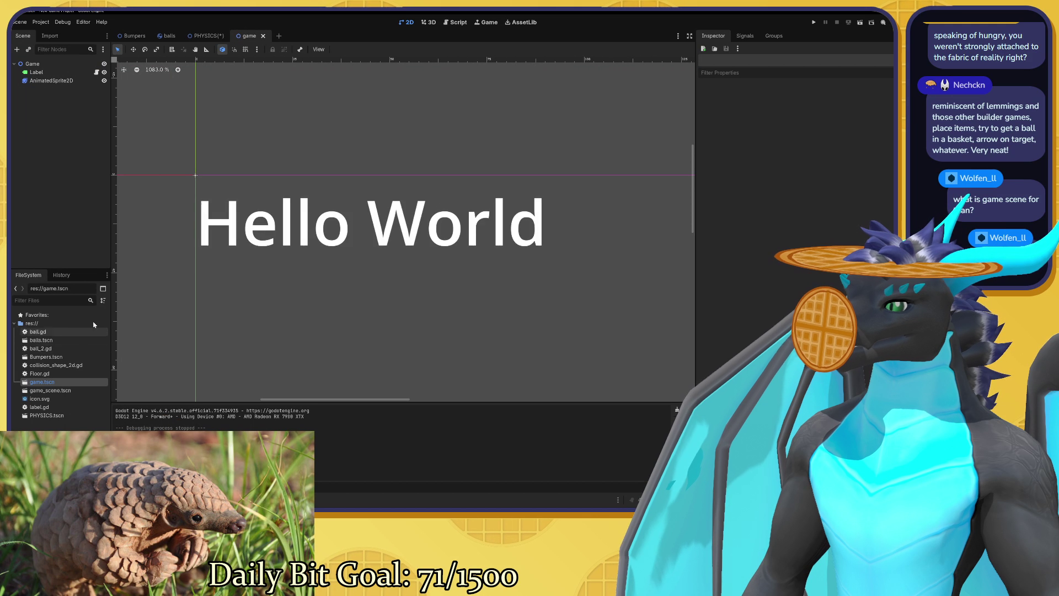
pyautogui.click(264, 36)
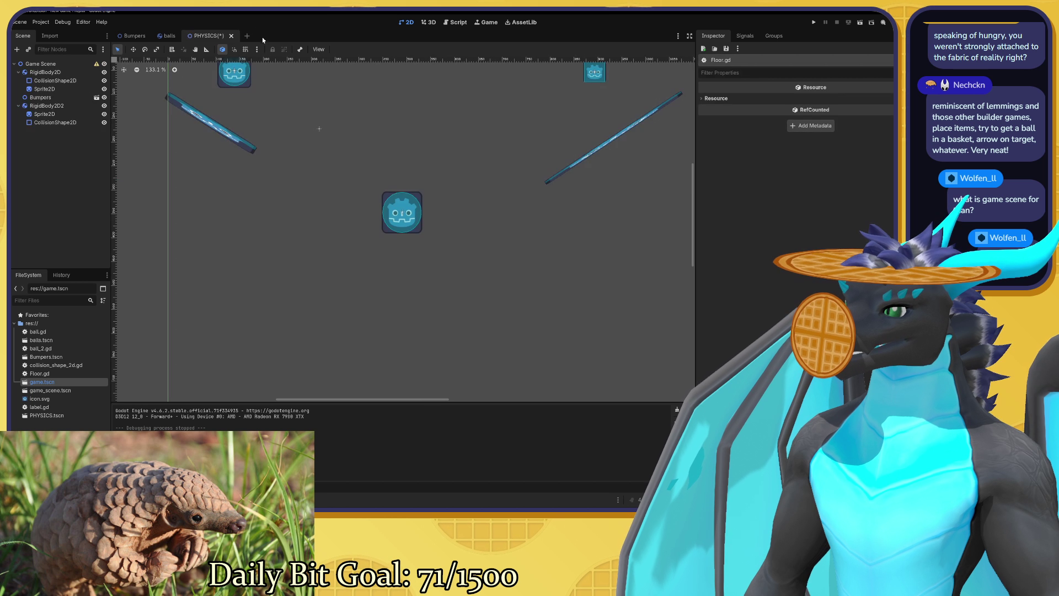
pyautogui.rightClick(59, 391)
pyautogui.click(84, 343)
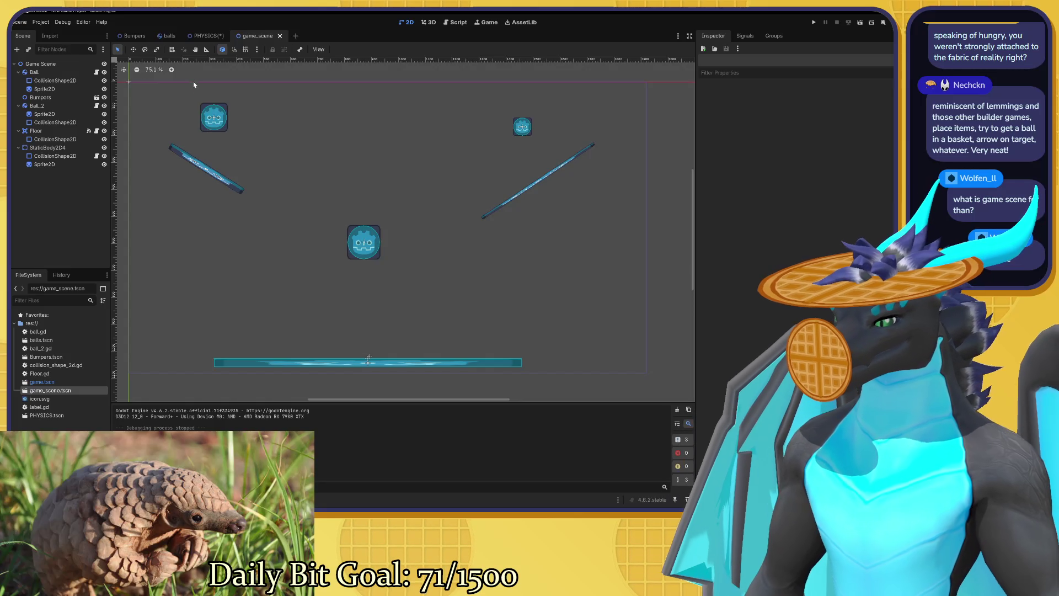
pyautogui.click(204, 37)
pyautogui.moveTo(330, 166)
pyautogui.mouseDown()
pyautogui.moveTo(312, 177)
pyautogui.moveTo(264, 149)
pyautogui.moveTo(272, 209)
pyautogui.mouseUp()
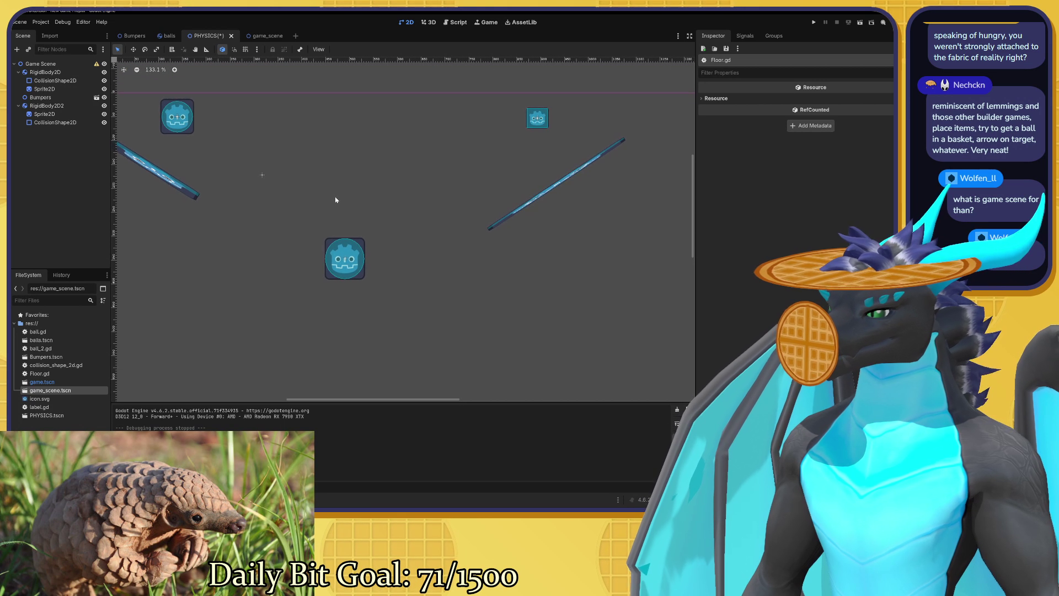
pyautogui.click(257, 36)
pyautogui.click(207, 35)
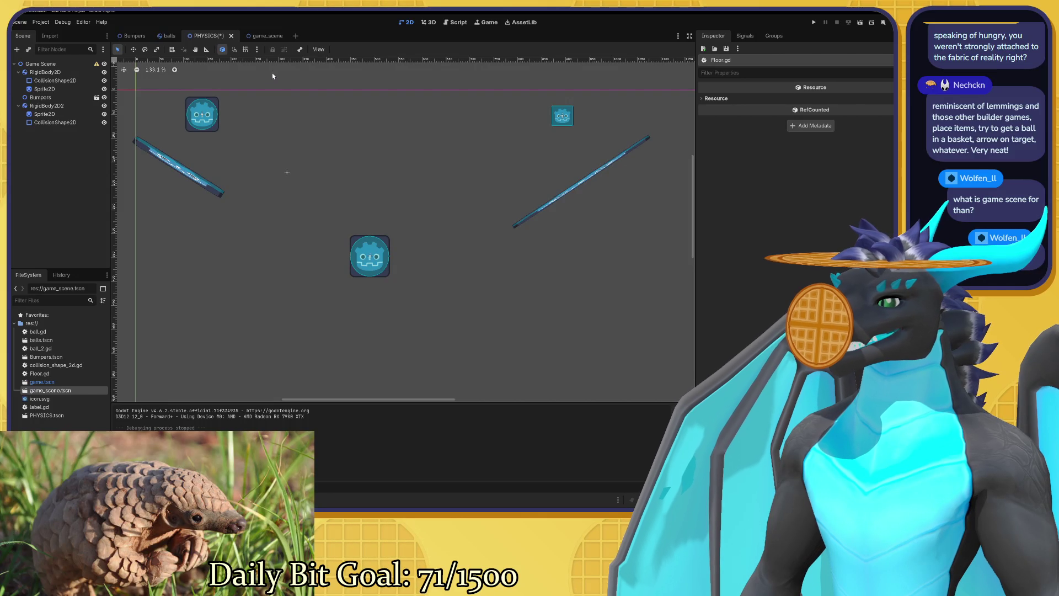
pyautogui.click(263, 35)
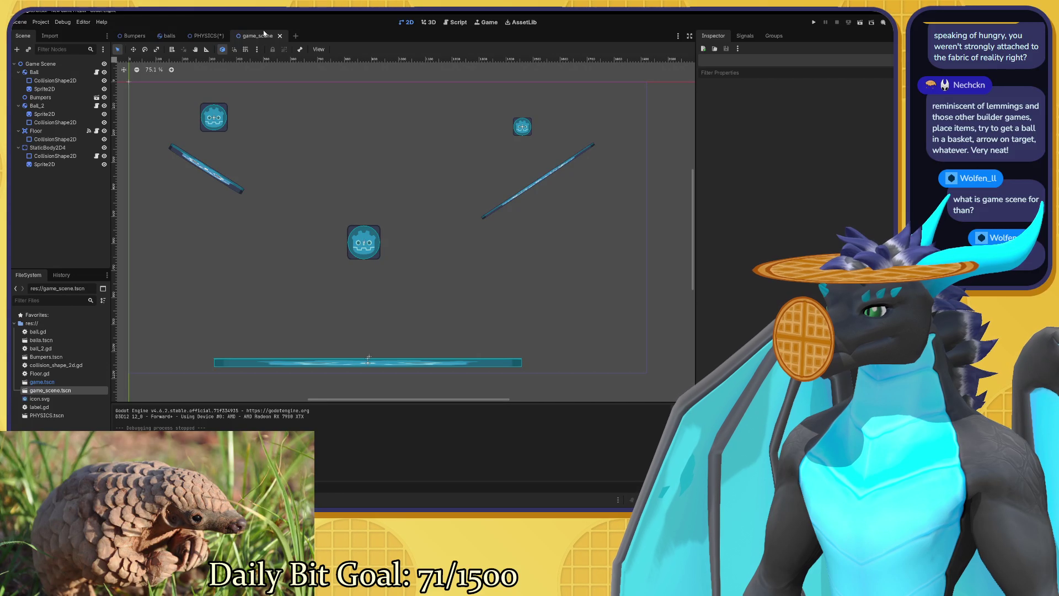
pyautogui.click(201, 35)
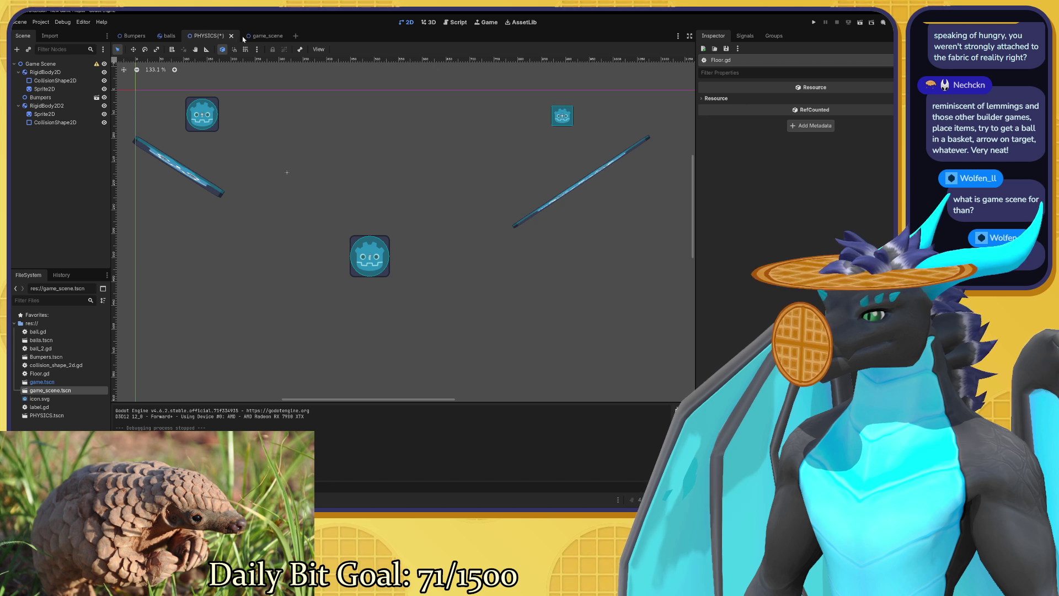
pyautogui.click(259, 36)
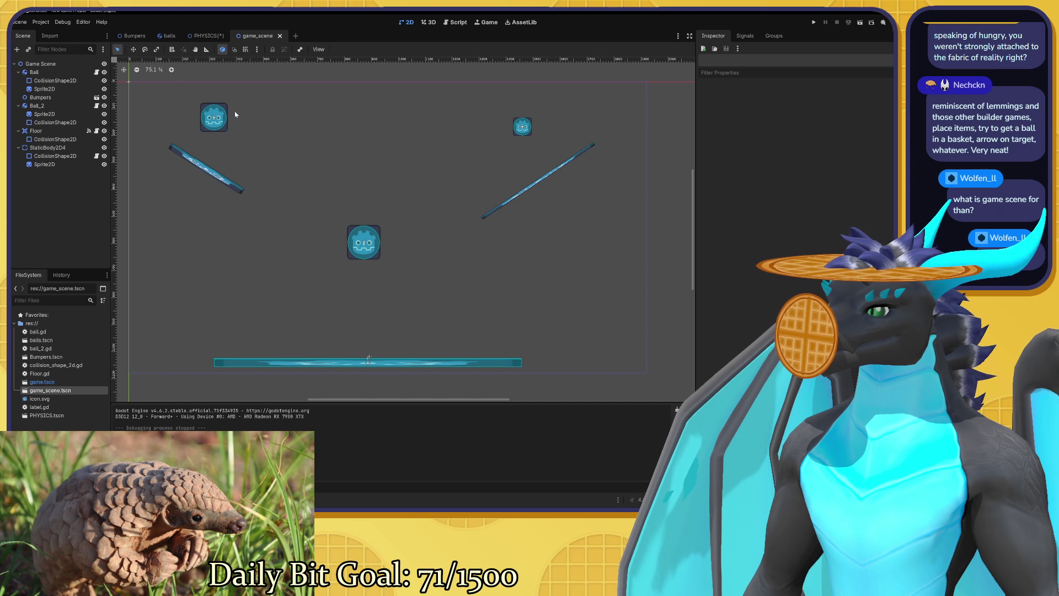
pyautogui.click(205, 35)
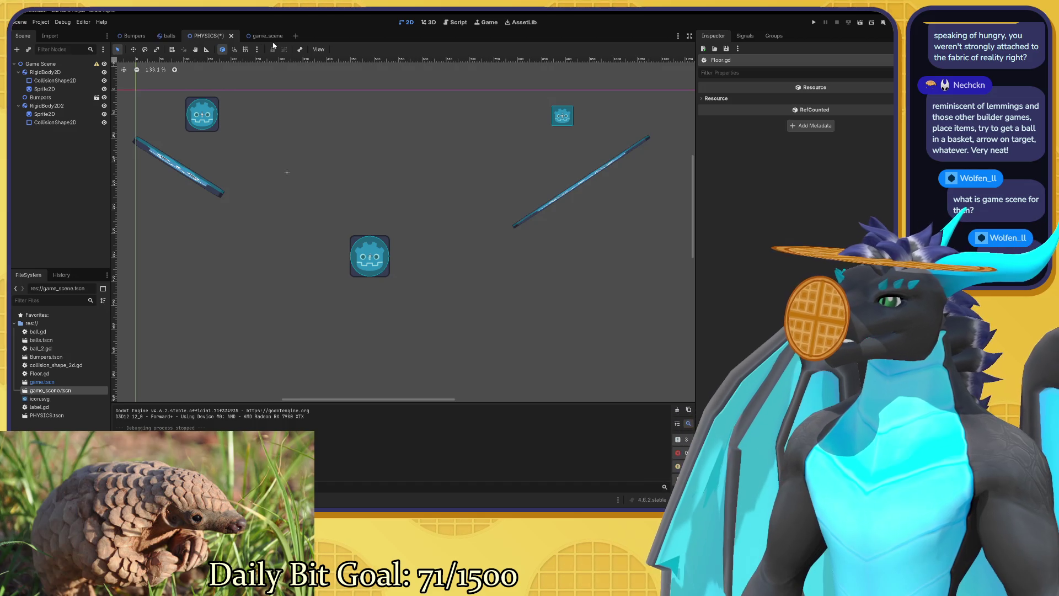
pyautogui.click(262, 36)
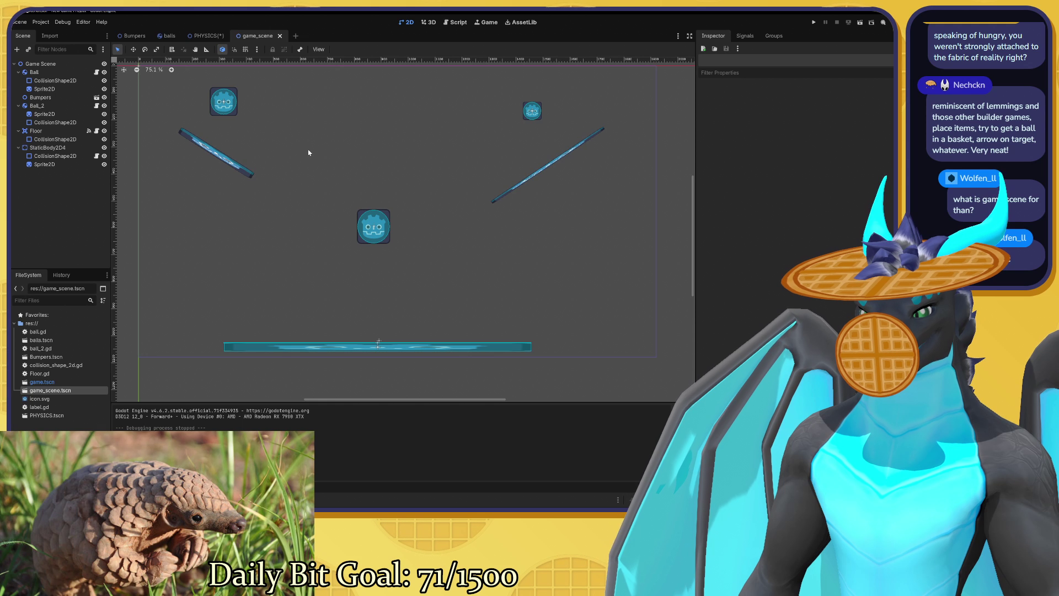
pyautogui.moveTo(308, 152); pyautogui.dragTo(301, 160)
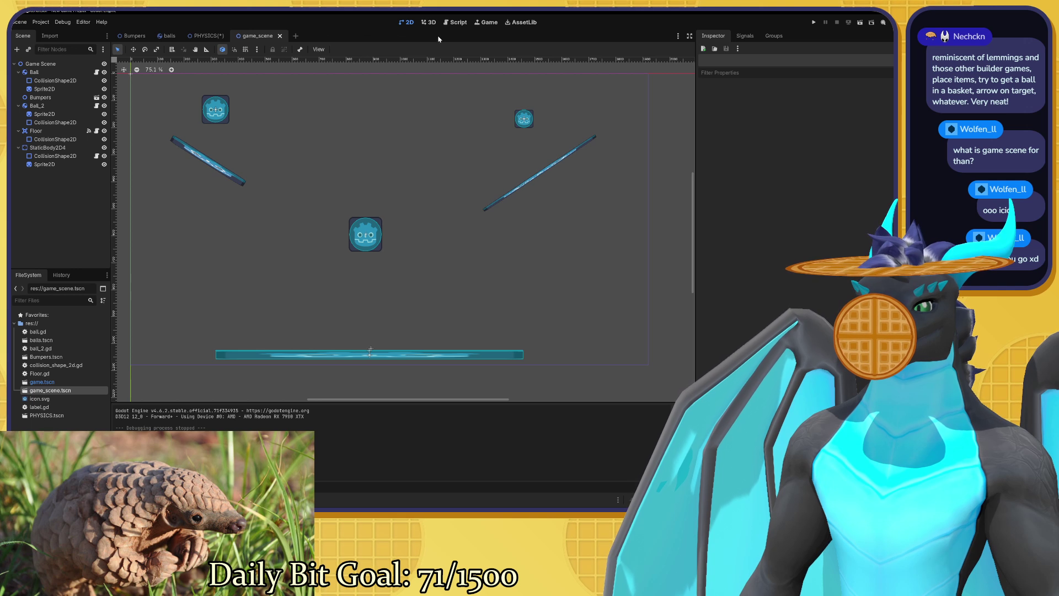
pyautogui.hscroll(1, 408, 161)
pyautogui.scroll(-1, 408, 161)
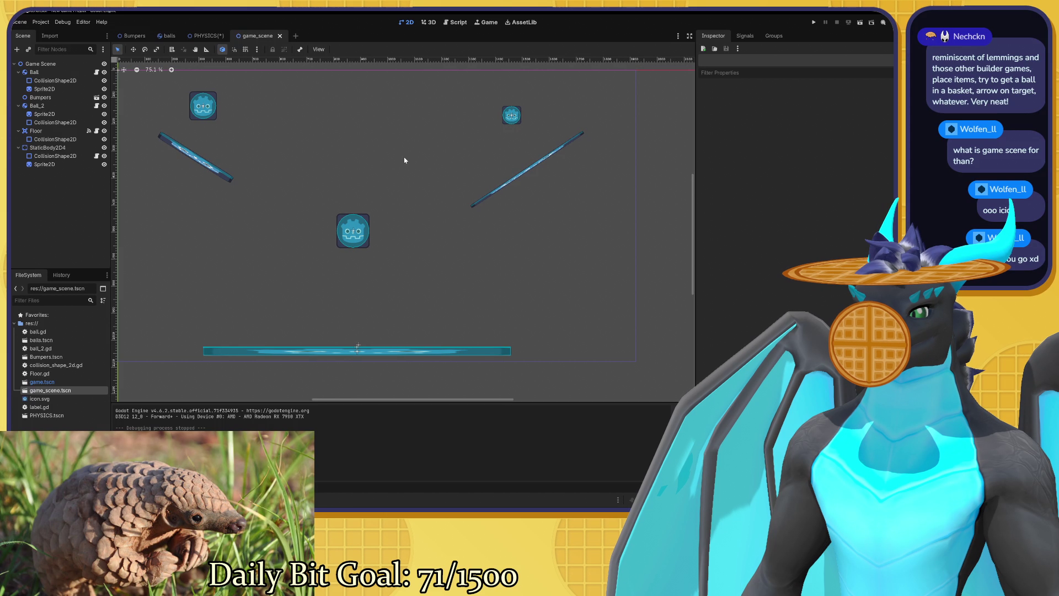
pyautogui.press('F6')
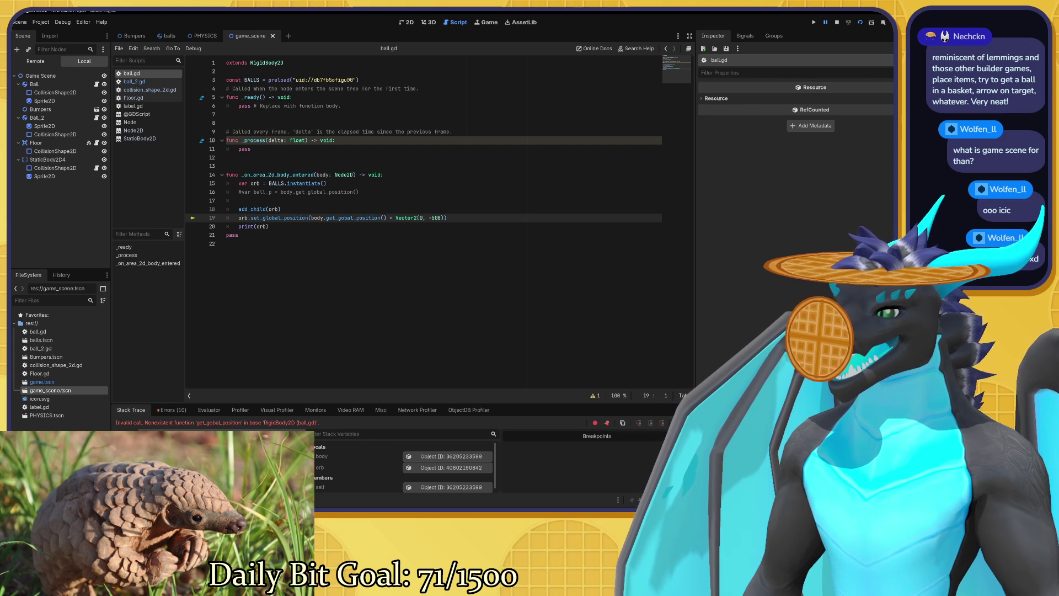
pyautogui.click(192, 218)
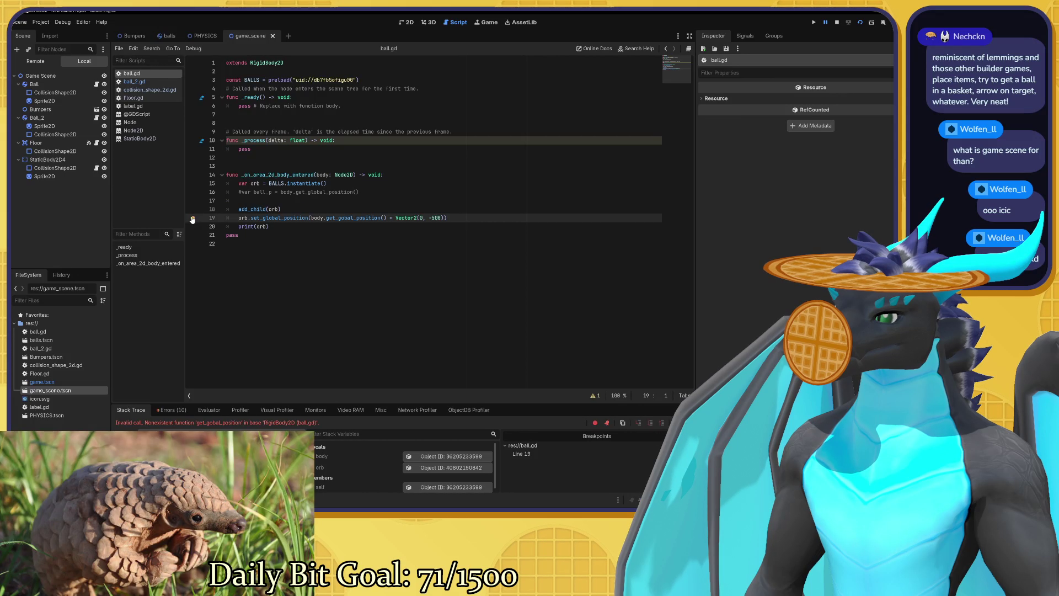
pyautogui.moveTo(243, 218)
pyautogui.click(192, 218)
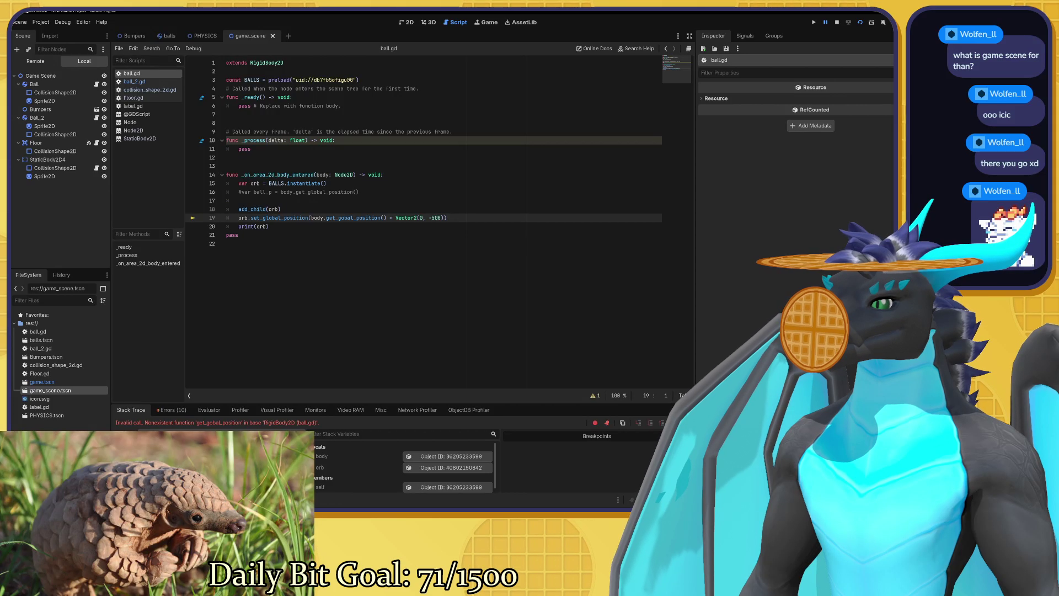
pyautogui.click(383, 217)
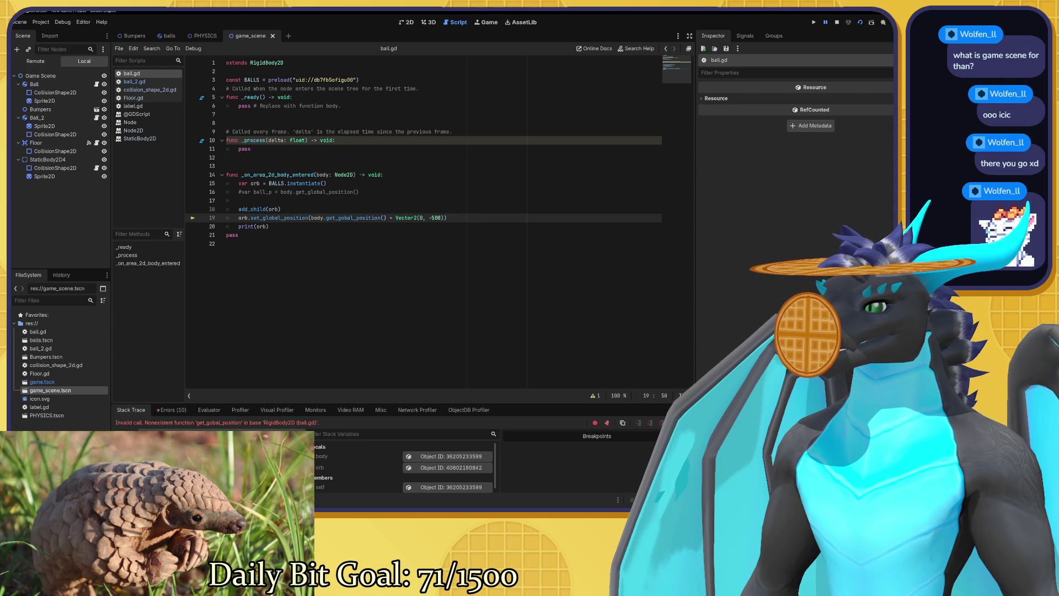
pyautogui.moveTo(408, 218)
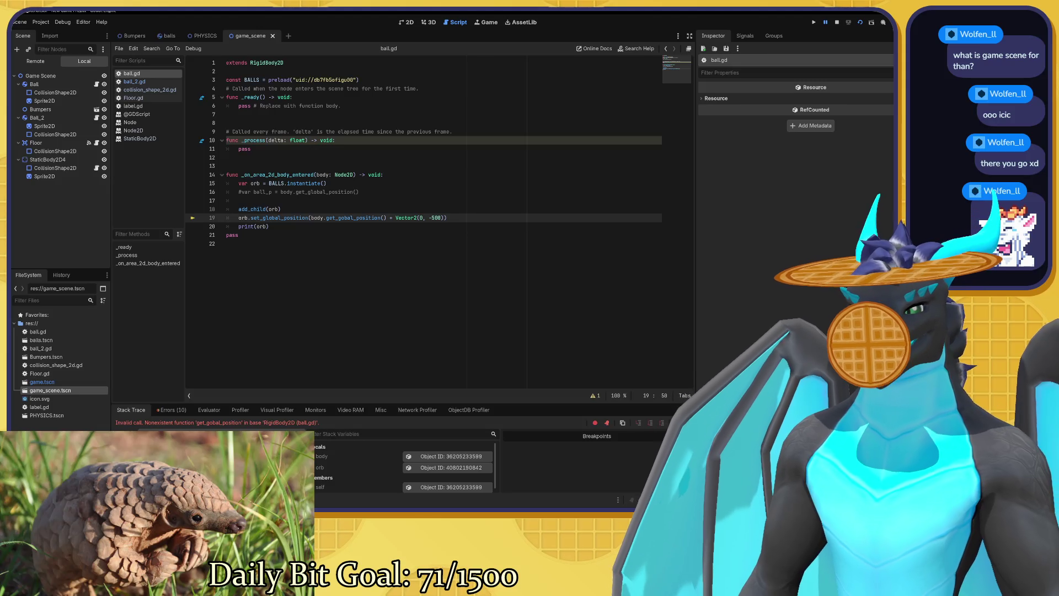
pyautogui.click(354, 218)
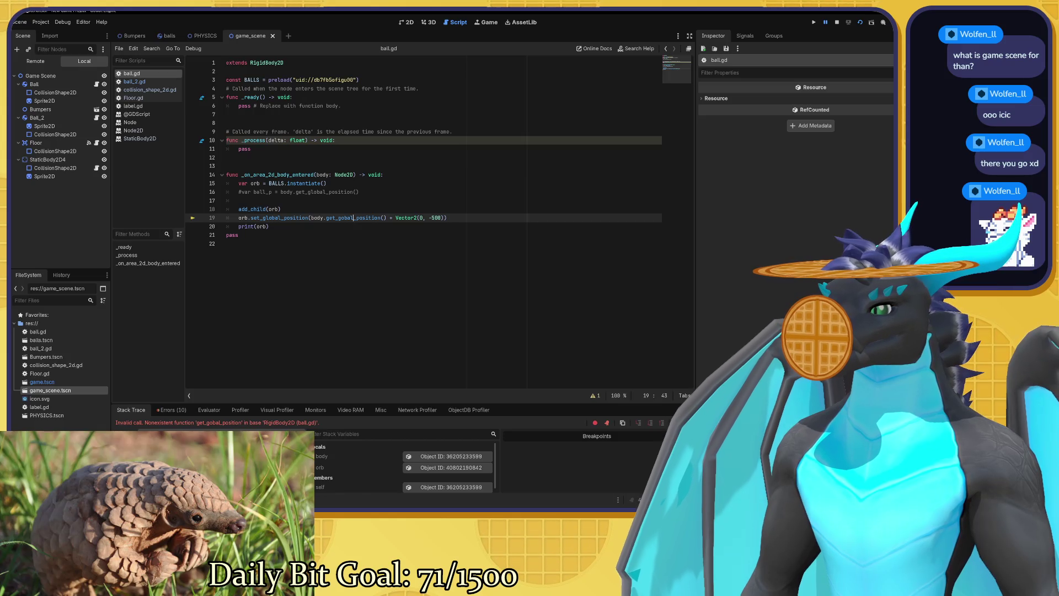
# Check ball_2.gd and ball.gd, list the debugger's 10 errors, and select get_gobal_position on line 19.
pyautogui.click(139, 81)
pyautogui.click(149, 76)
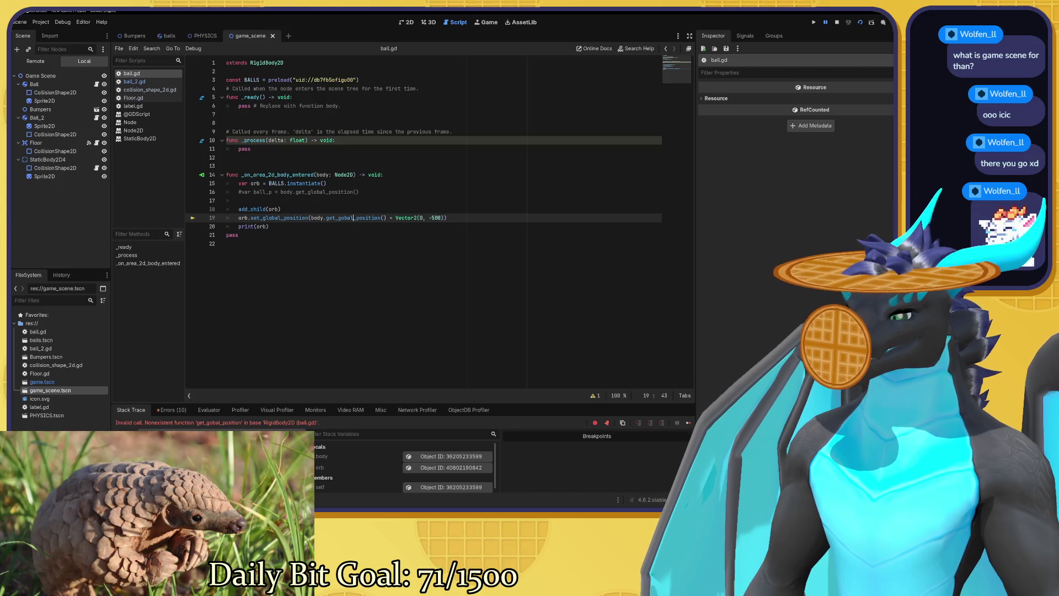
pyautogui.click(171, 410)
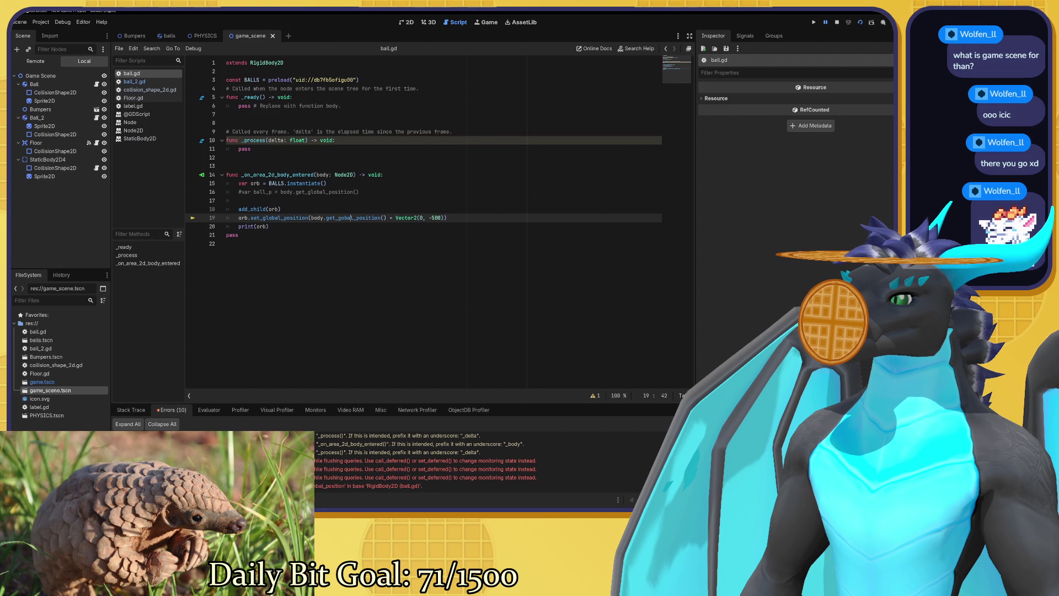
pyautogui.hotkey('ctrl', 'd')
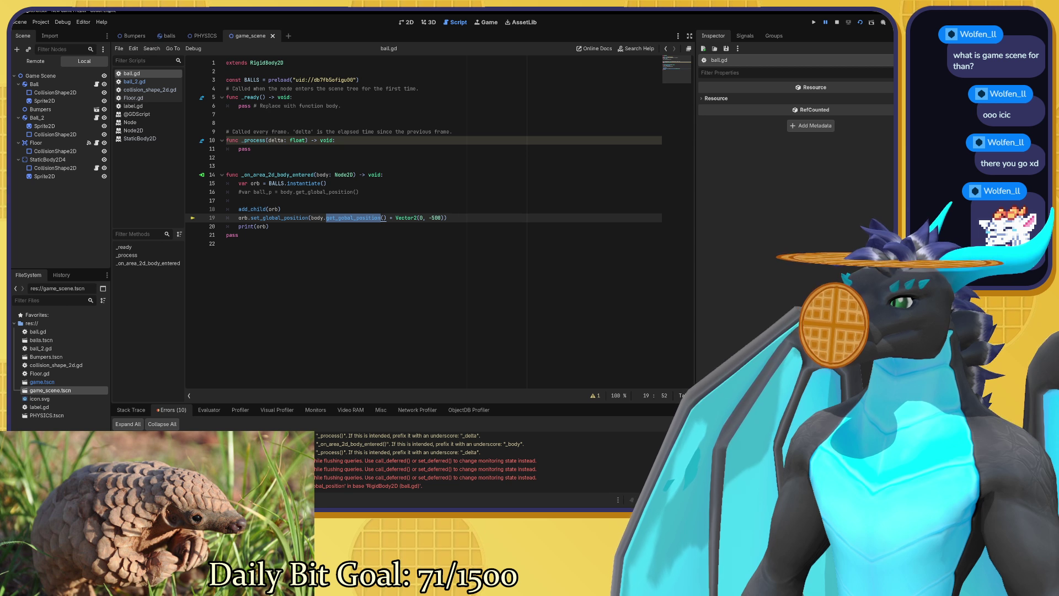
# Compare with set_global_position on line 19, then switch to the browser's transforms diagram.
pyautogui.click(293, 218)
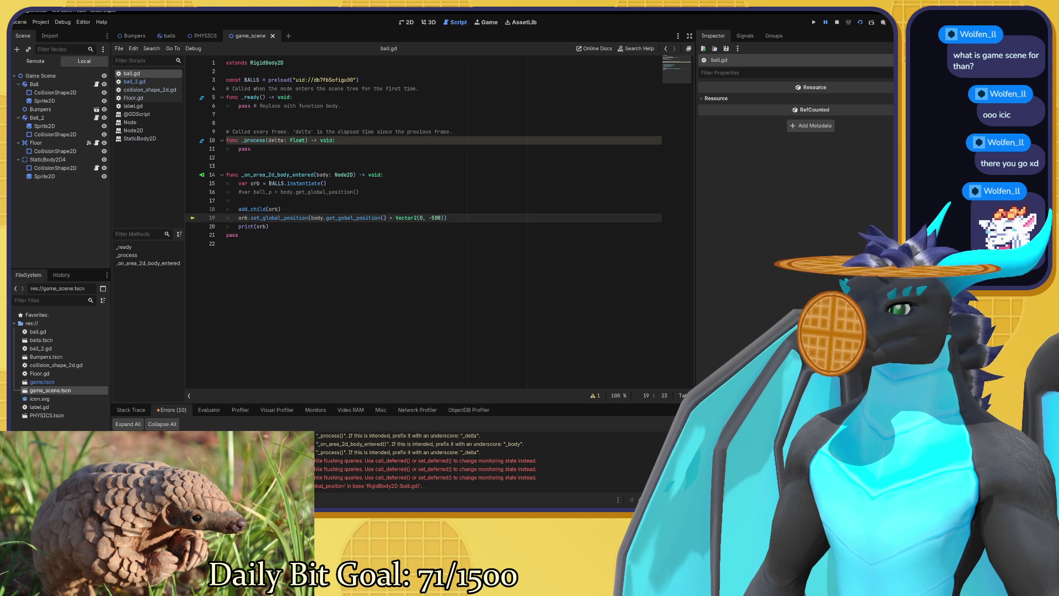
pyautogui.moveTo(251, 218); pyautogui.dragTo(309, 218)
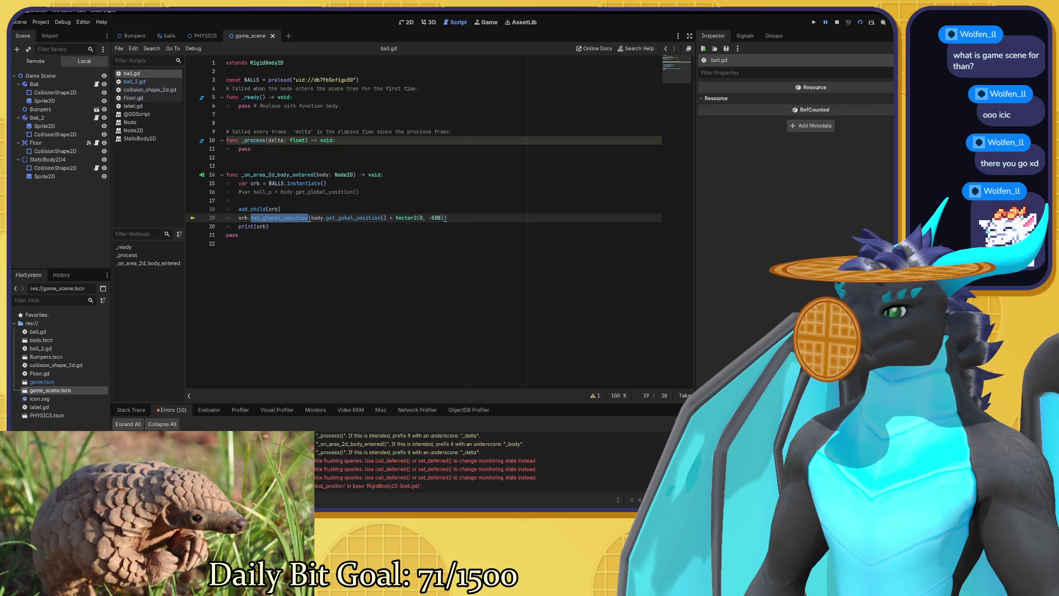
pyautogui.click(333, 218)
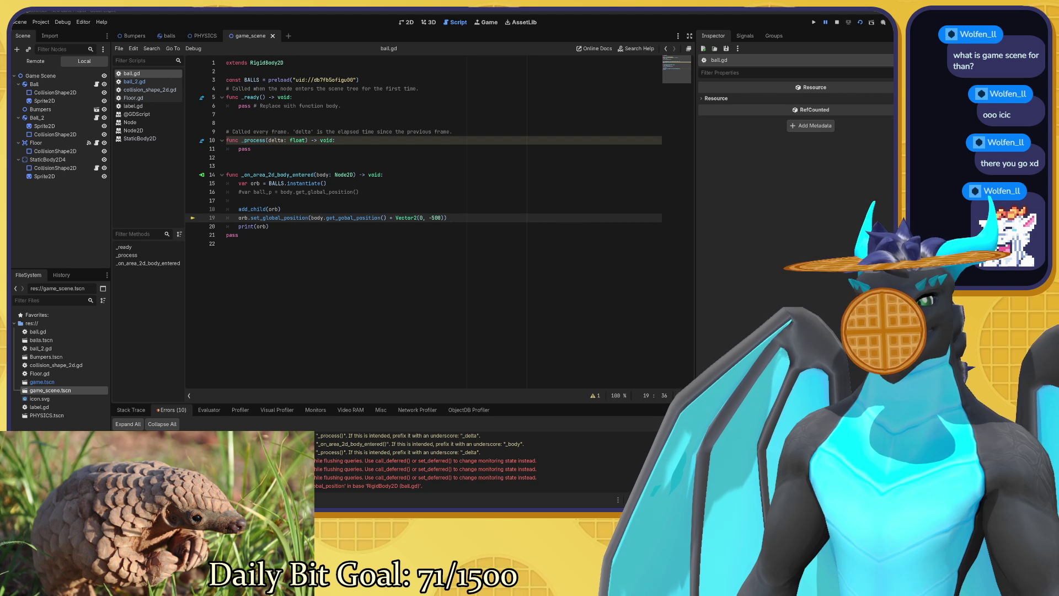
pyautogui.hotkey('alt', 'Tab')
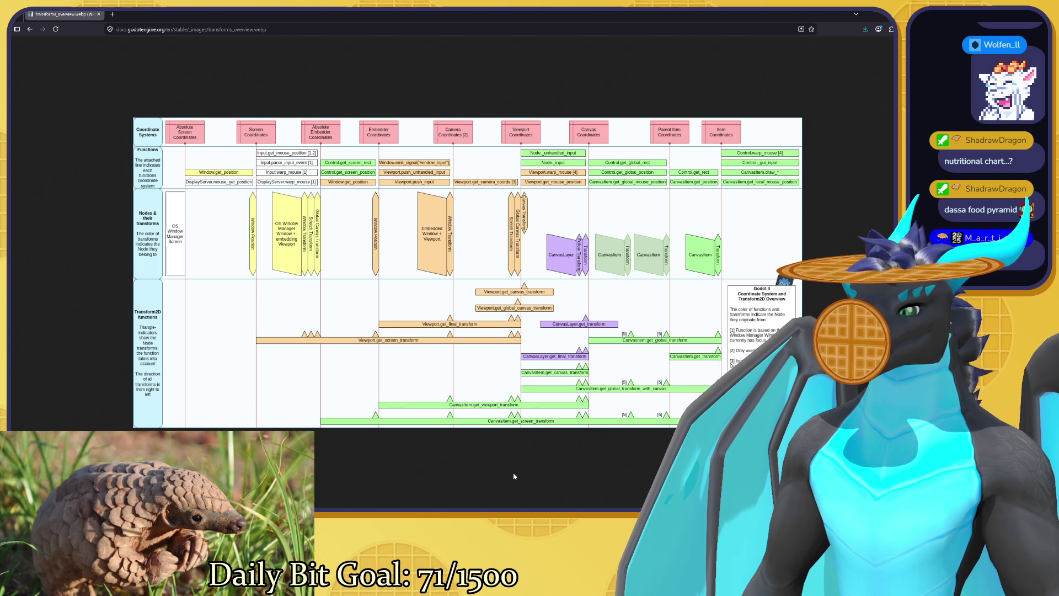
# Close the running DEBUG game window and bring the Godot editor back to the front.
pyautogui.moveTo(407, 510)
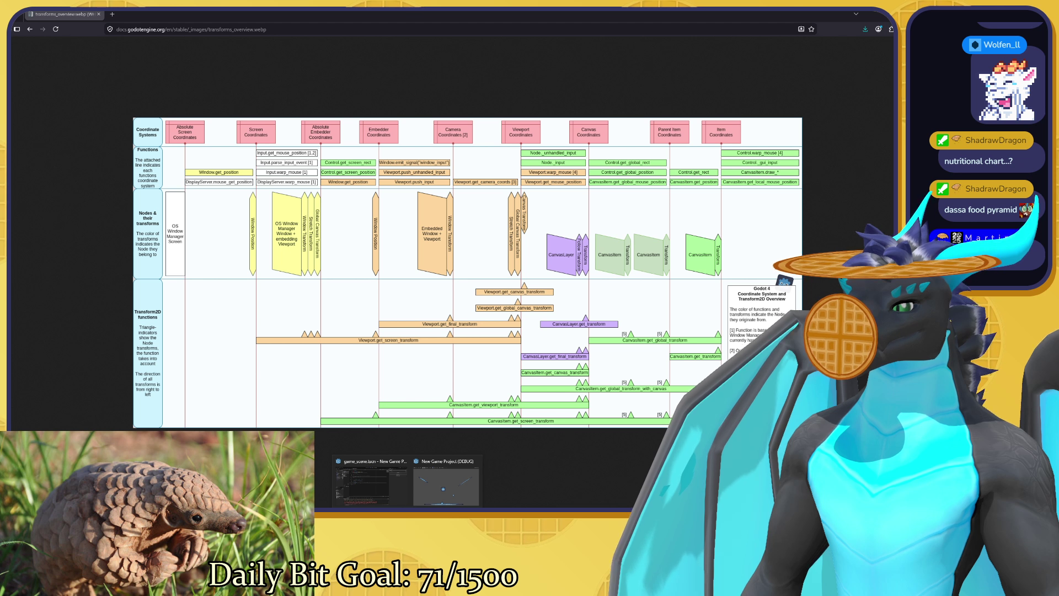
pyautogui.click(446, 475)
pyautogui.click(690, 110)
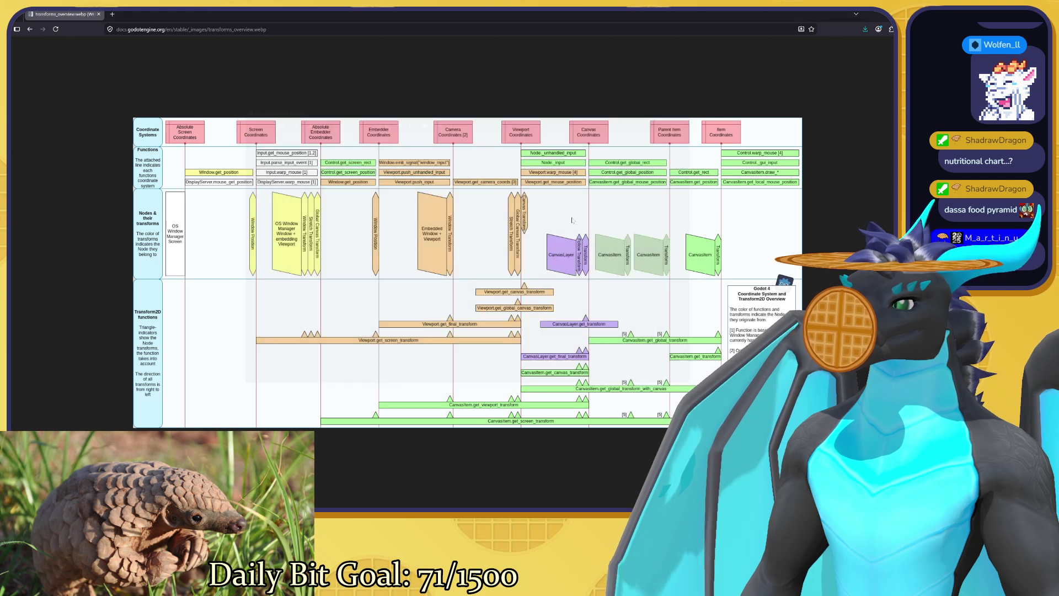
pyautogui.click(408, 505)
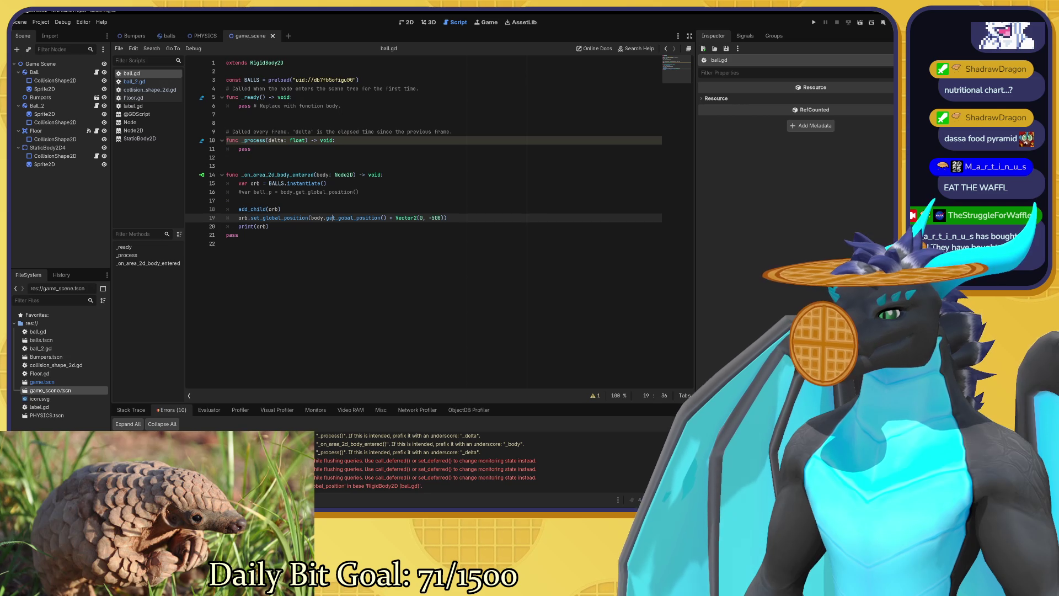
# Place the caret after get_gobal_position on line 19 and run the game scene with F6.
pyautogui.moveTo(349, 217); pyautogui.dragTo(379, 218)
pyautogui.click(397, 218)
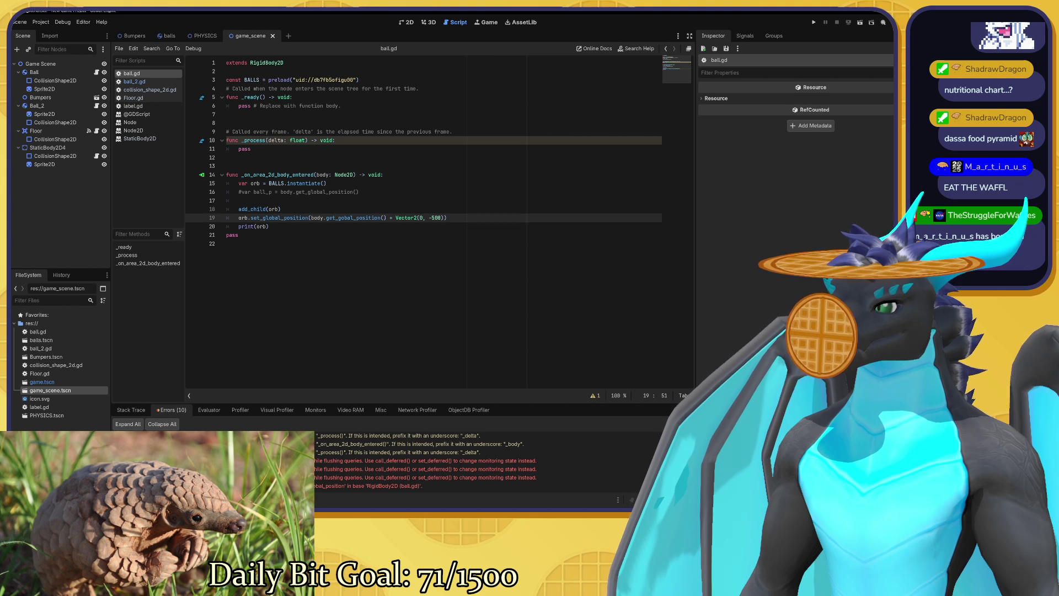
pyautogui.press('F6')
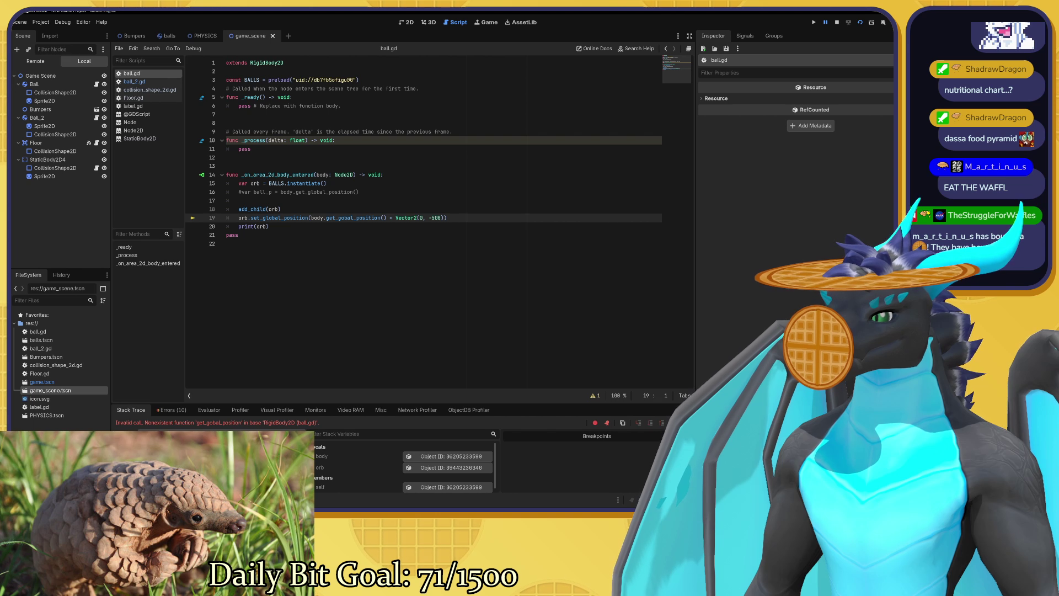
# Change get_gobal_position to get_local_position on line 19, rerun the game, and return to the docs.
pyautogui.click(345, 218)
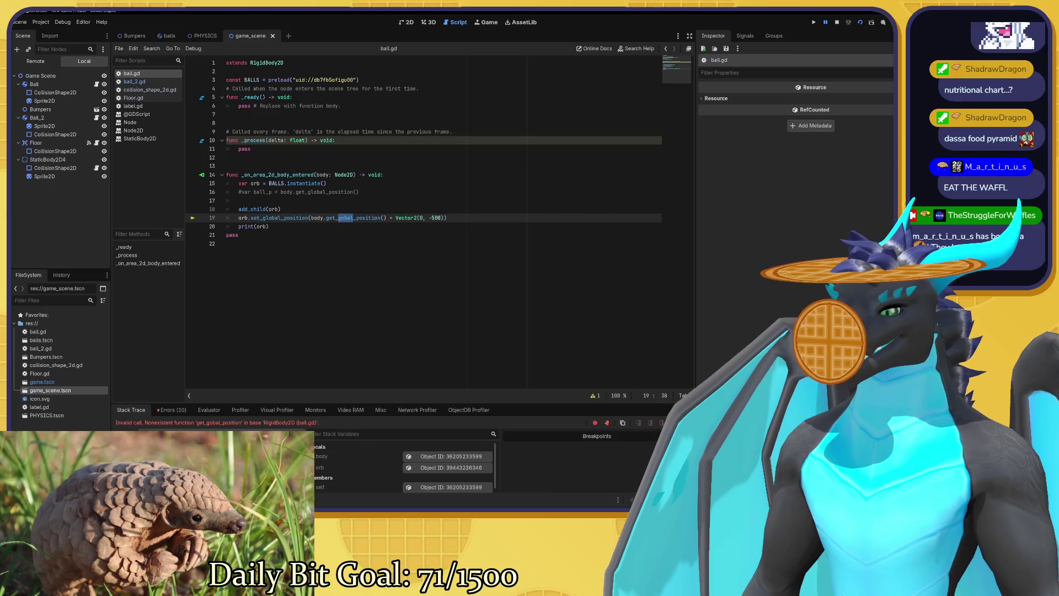
pyautogui.write('local')
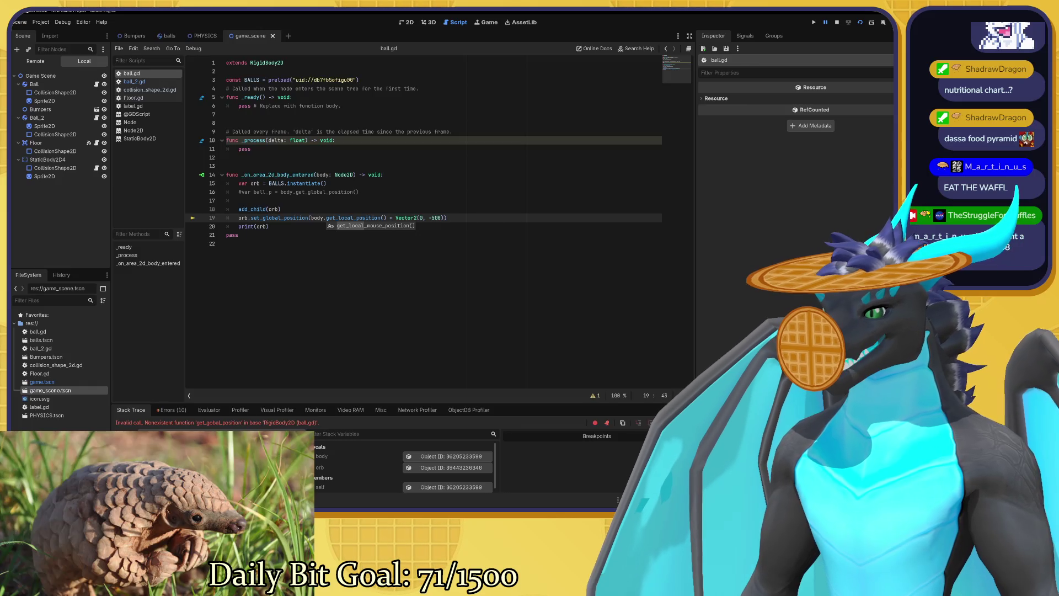
pyautogui.click(281, 209)
pyautogui.press('Down')
pyautogui.press('End')
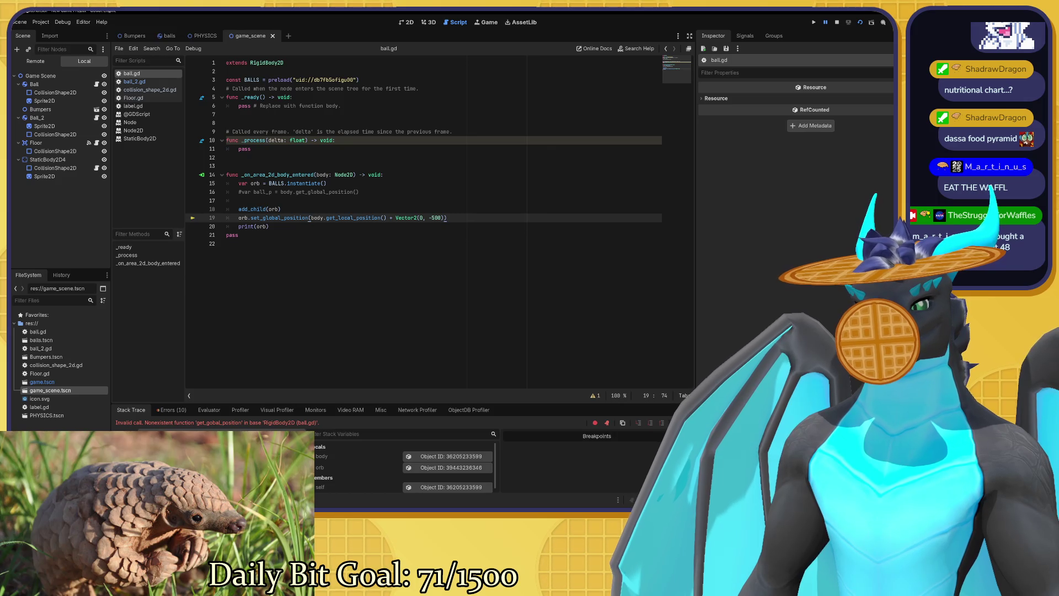
pyautogui.press('F5')
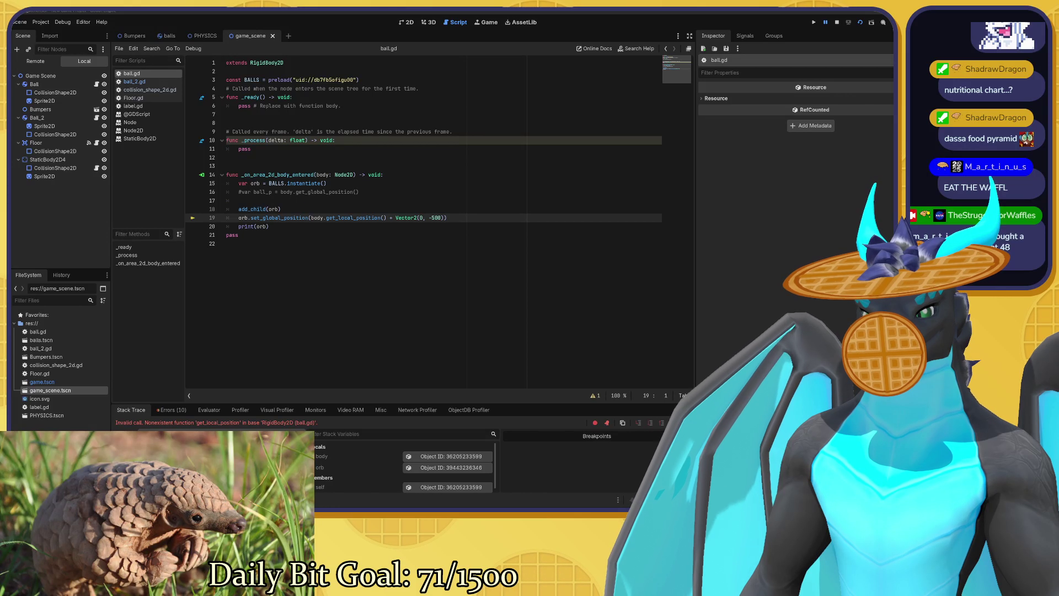
pyautogui.hotkey('alt', 'Tab')
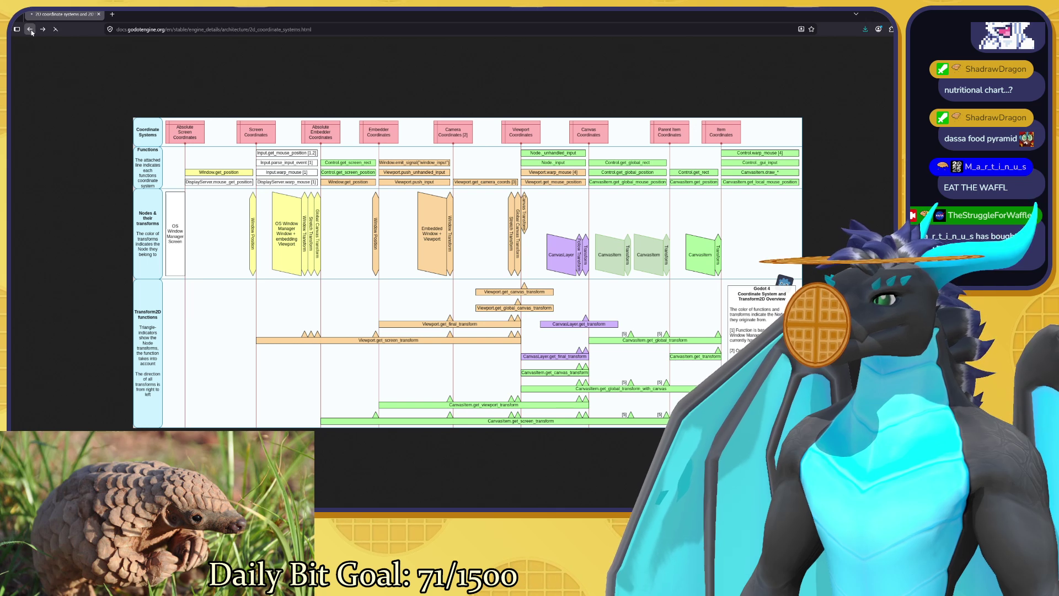
# Return to the 2D coordinate systems page and highlight the Embedder Coordinates / Screen Coordinates section.
pyautogui.click(30, 29)
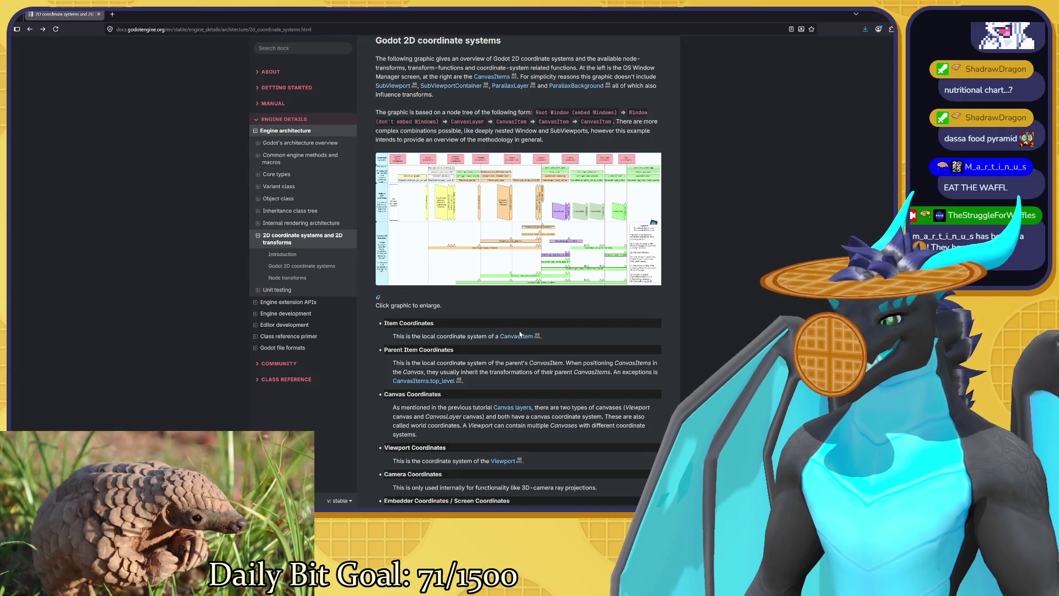
pyautogui.scroll(-3, 497, 281)
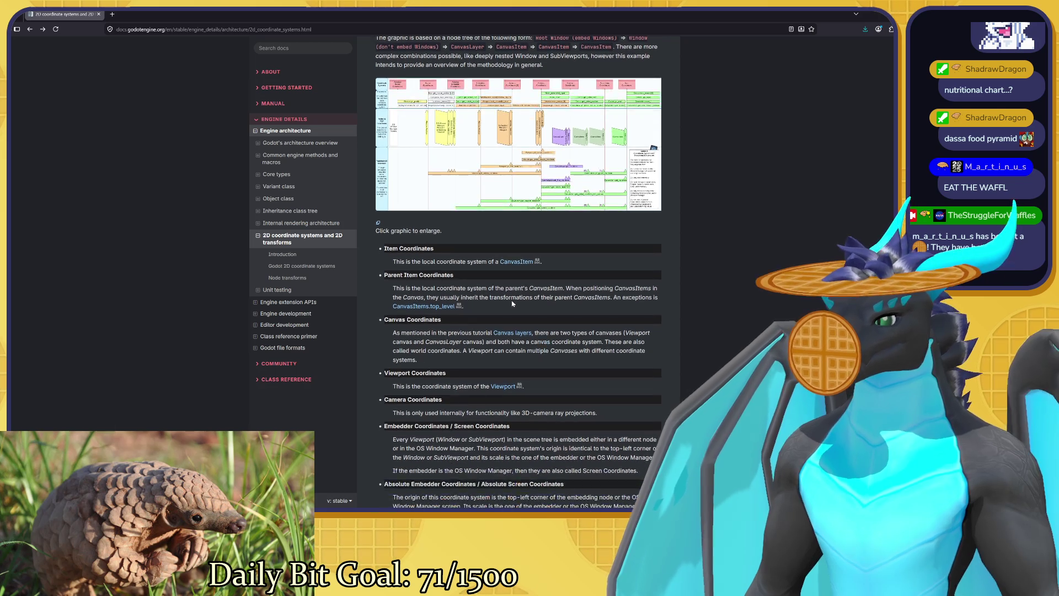
pyautogui.scroll(-2, 459, 289)
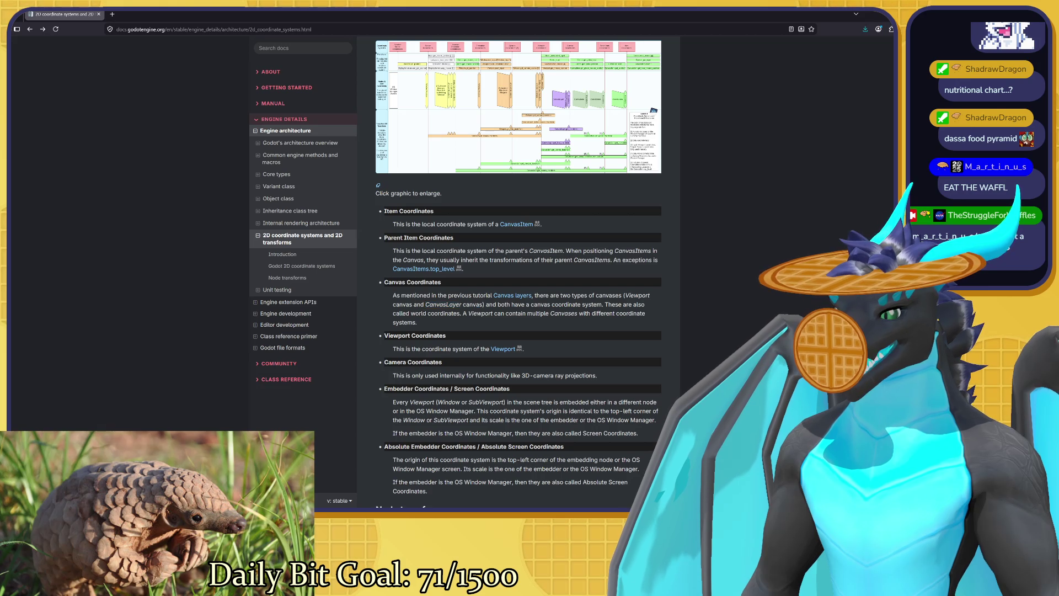
pyautogui.scroll(-2, 538, 284)
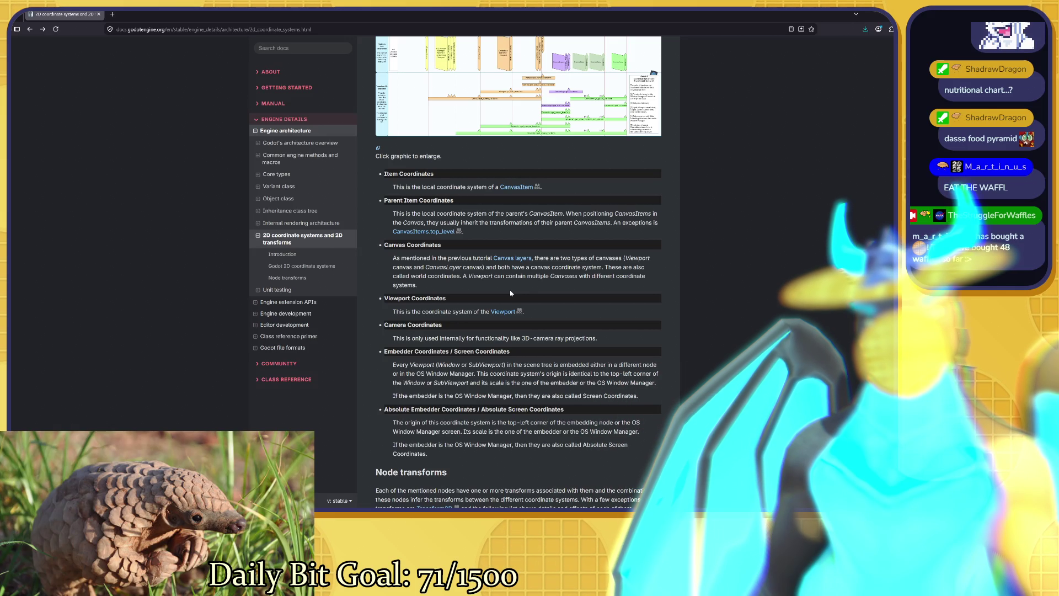
pyautogui.scroll(-2, 511, 292)
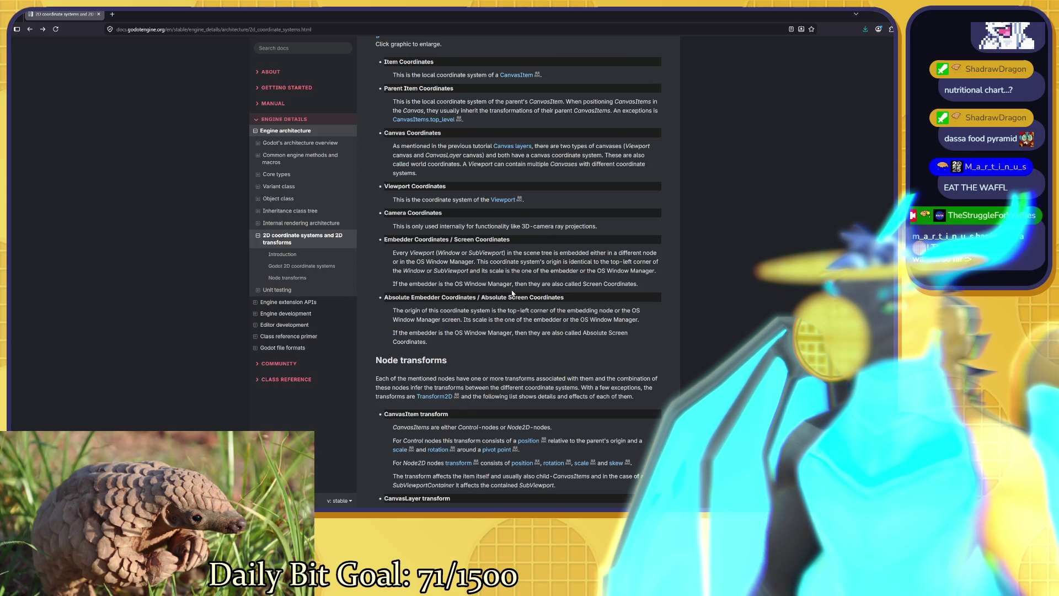
pyautogui.moveTo(465, 252); pyautogui.dragTo(531, 262)
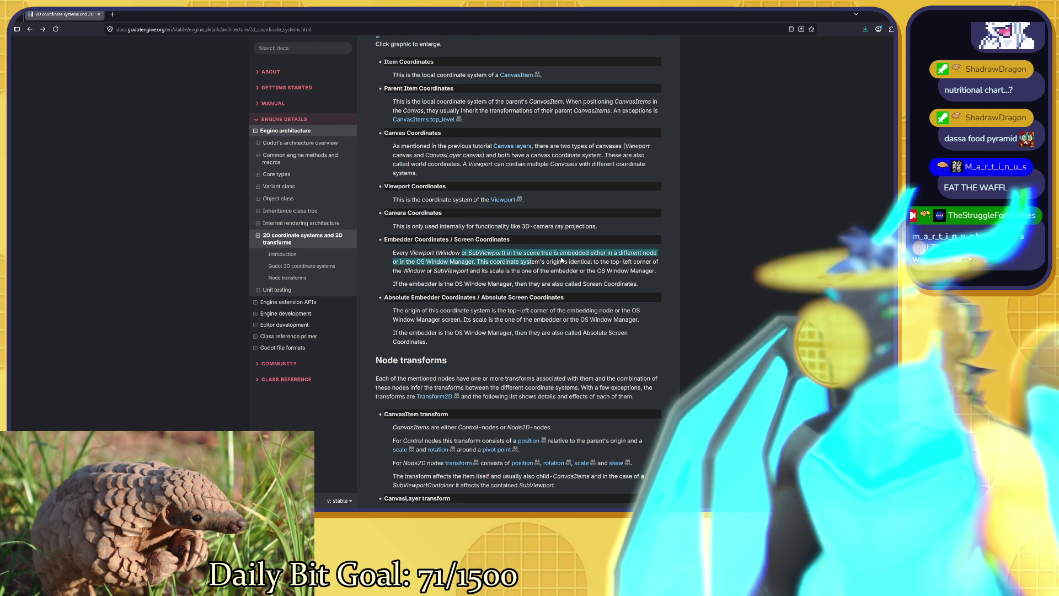
pyautogui.click(531, 261)
pyautogui.moveTo(392, 240); pyautogui.dragTo(509, 240)
pyautogui.click(518, 246)
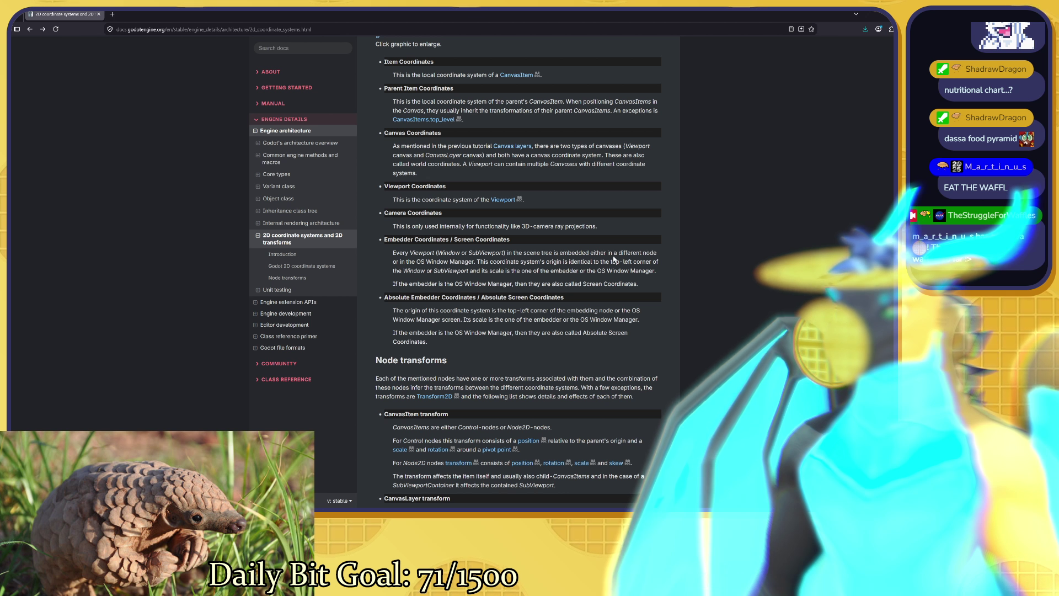
# View the coordinate systems overview graphic at full size, then go back to the page.
pyautogui.scroll(1, 557, 236)
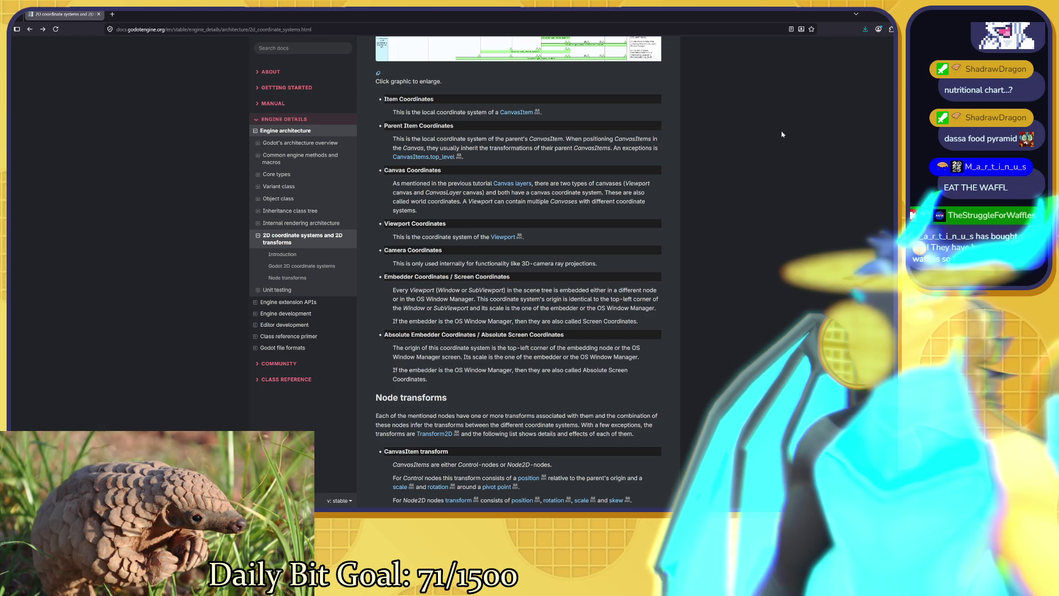
pyautogui.scroll(-2, 682, 161)
pyautogui.scroll(-4, 682, 161)
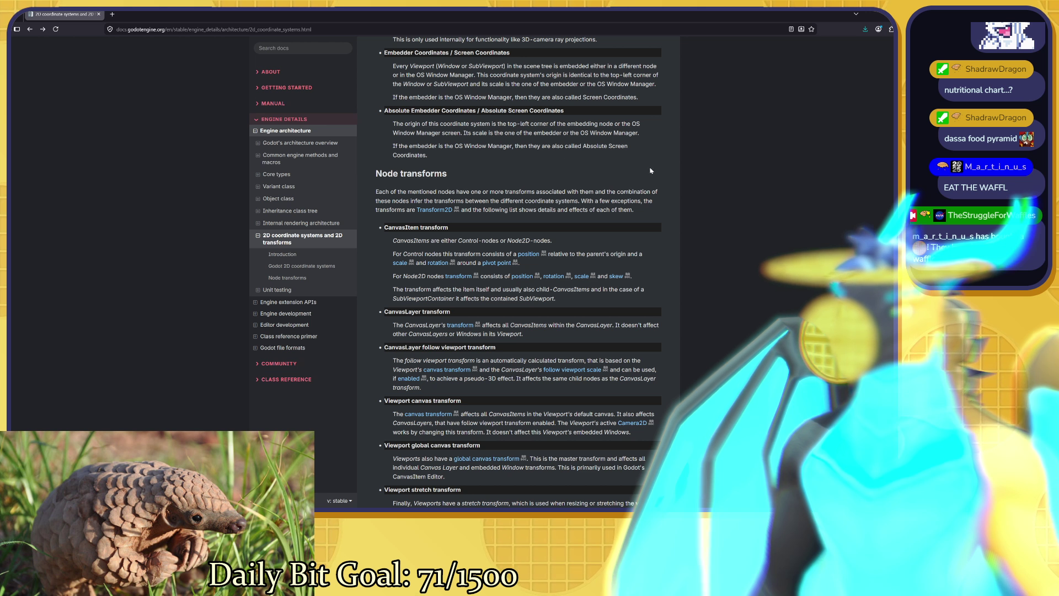
pyautogui.scroll(-1, 519, 270)
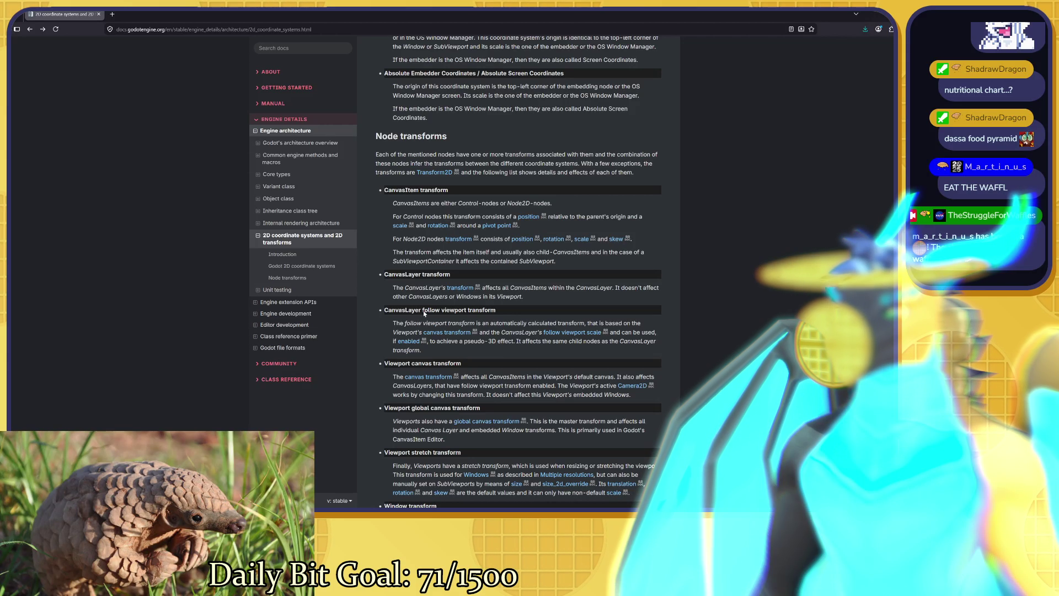
pyautogui.scroll(-4, 518, 270)
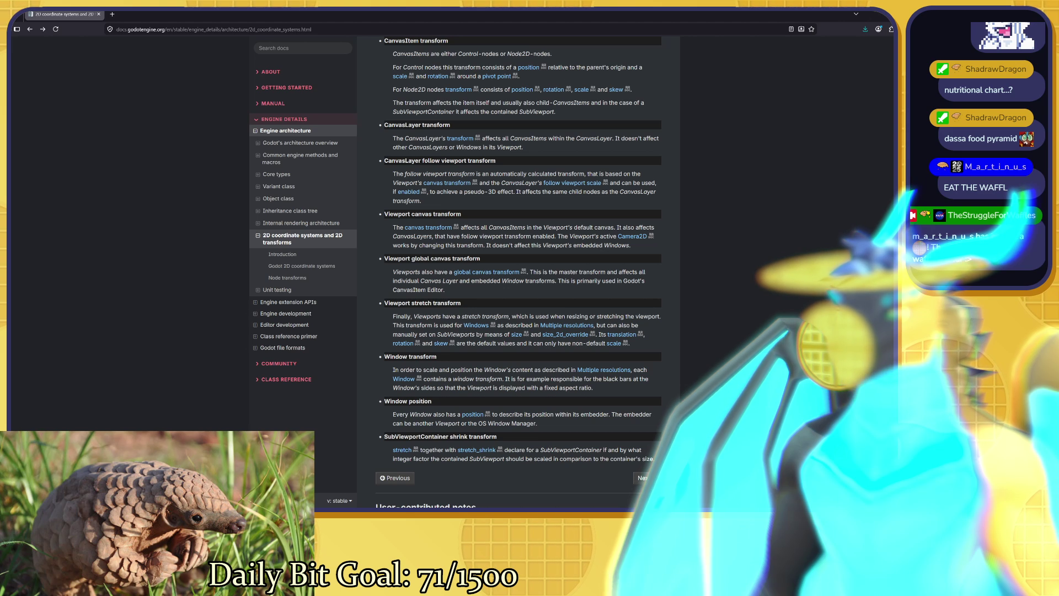
pyautogui.scroll(-5, 482, 368)
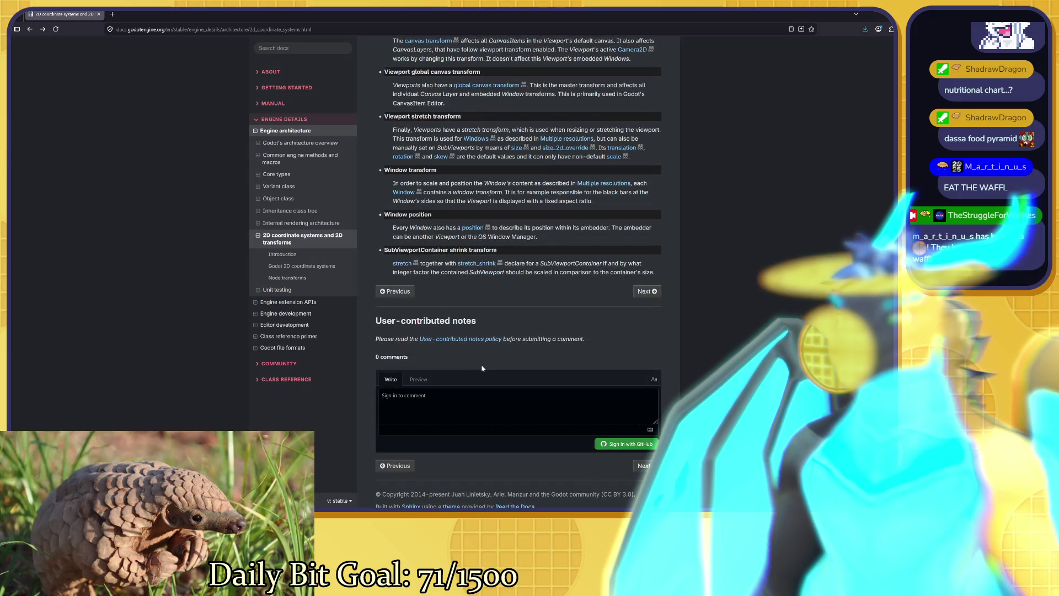
pyautogui.scroll(20, 482, 368)
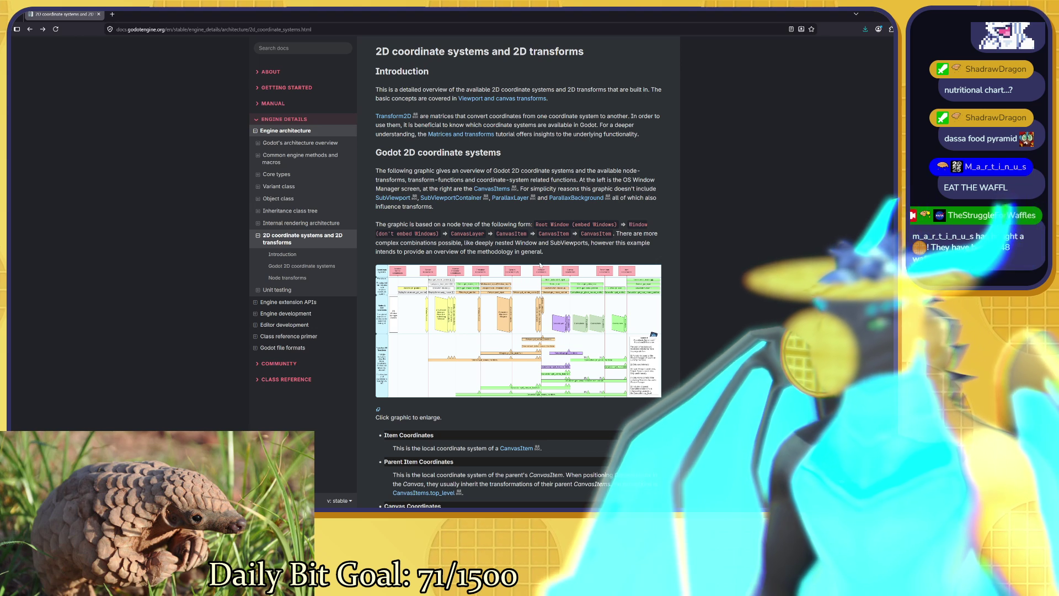
pyautogui.click(541, 267)
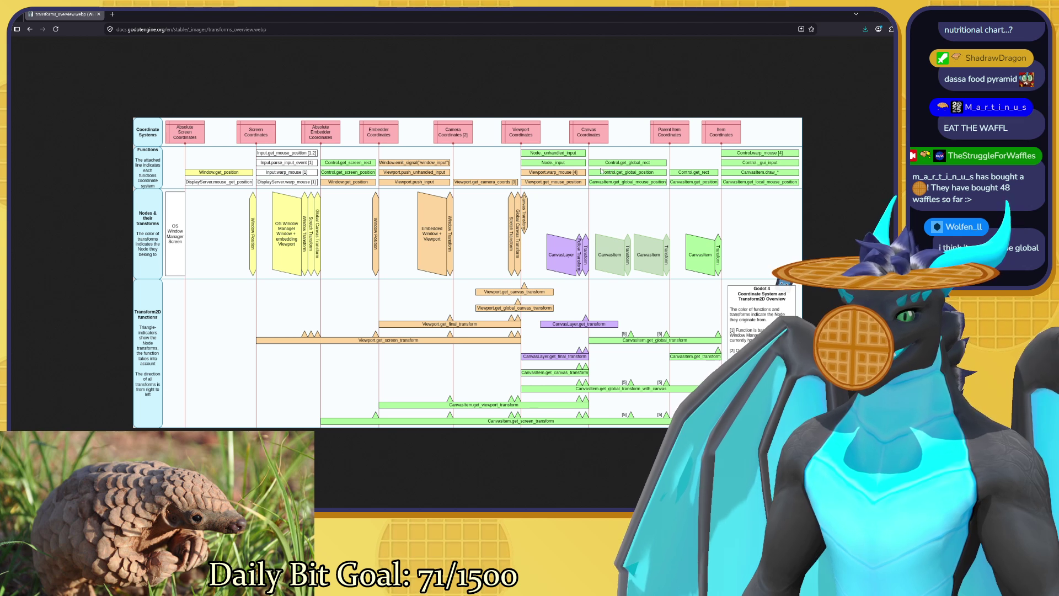
pyautogui.click(29, 28)
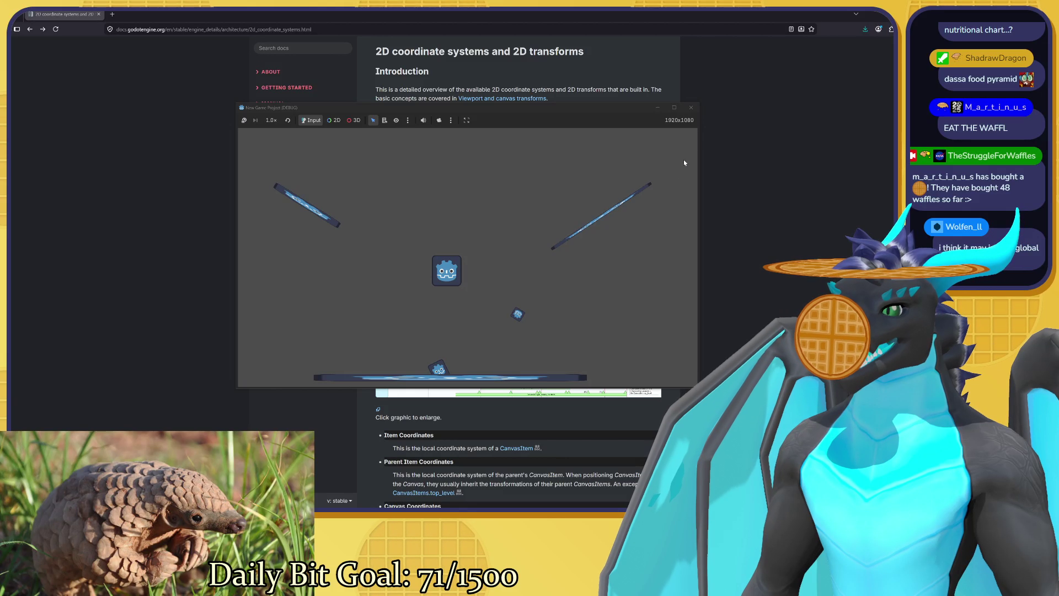
# Stop the running game with F8 and return to the Godot editor.
pyautogui.press('F8')
pyautogui.hotkey('alt', 'Tab')
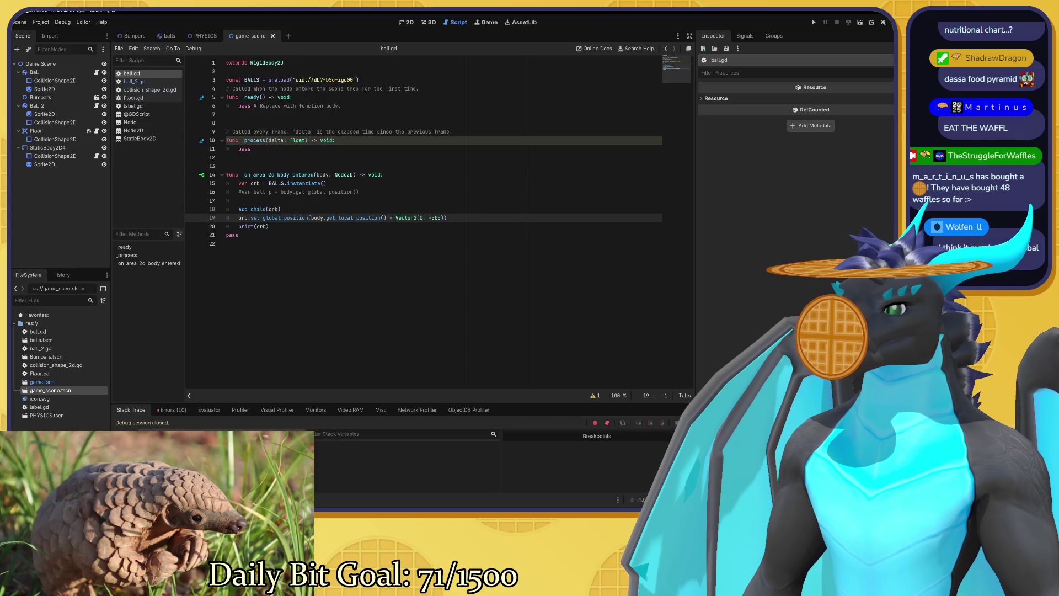
# Correct line 19 of ball.gd to call body.get_global_position().
pyautogui.doubleClick(345, 218)
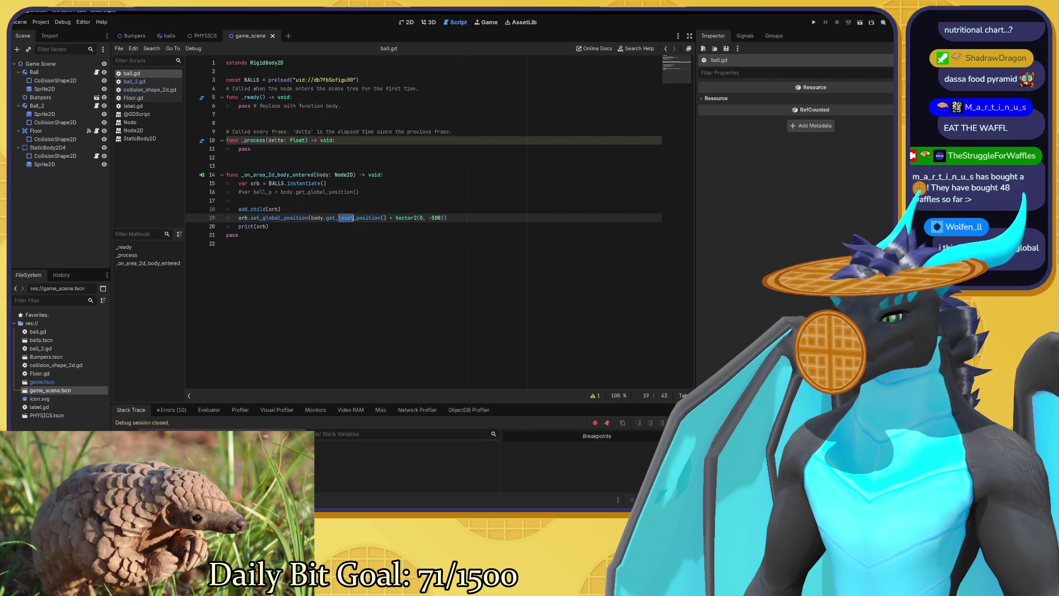
pyautogui.write('global')
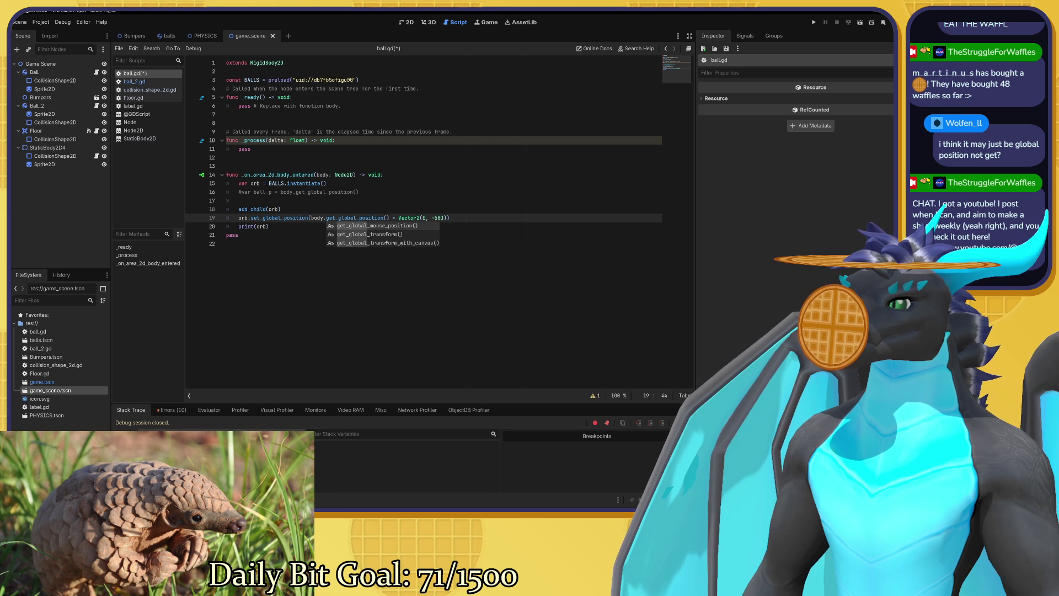
pyautogui.click(237, 244)
pyautogui.moveTo(338, 218); pyautogui.dragTo(326, 218)
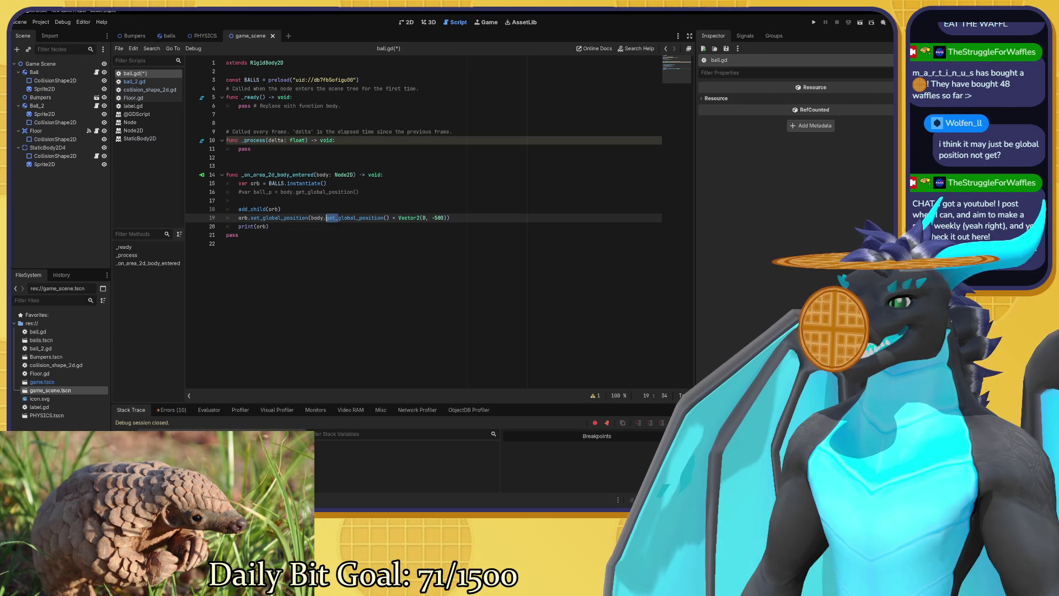
pyautogui.press('Delete')
pyautogui.press('Delete')
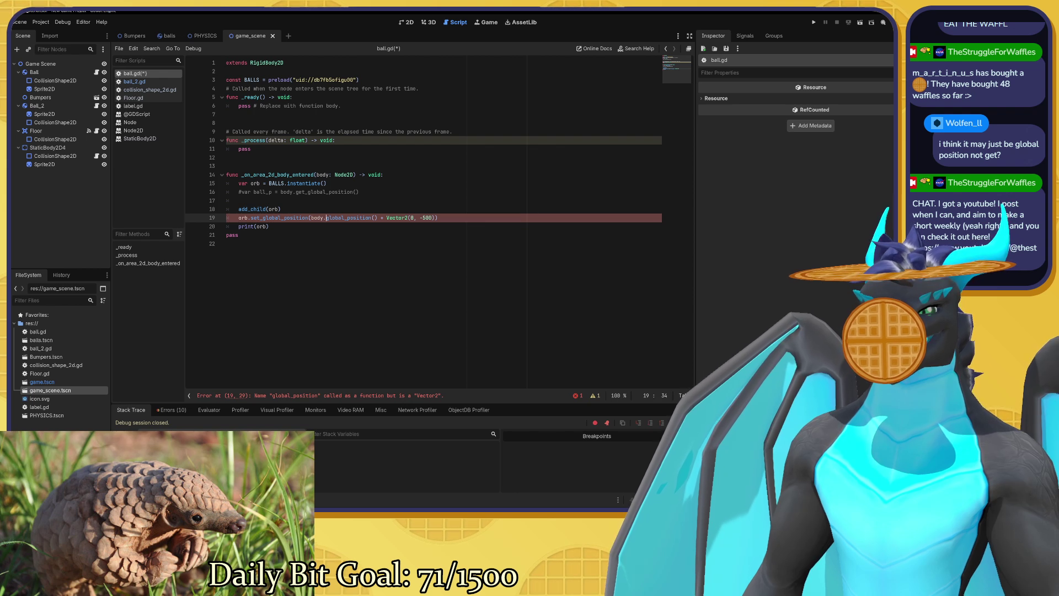
pyautogui.write('get_')
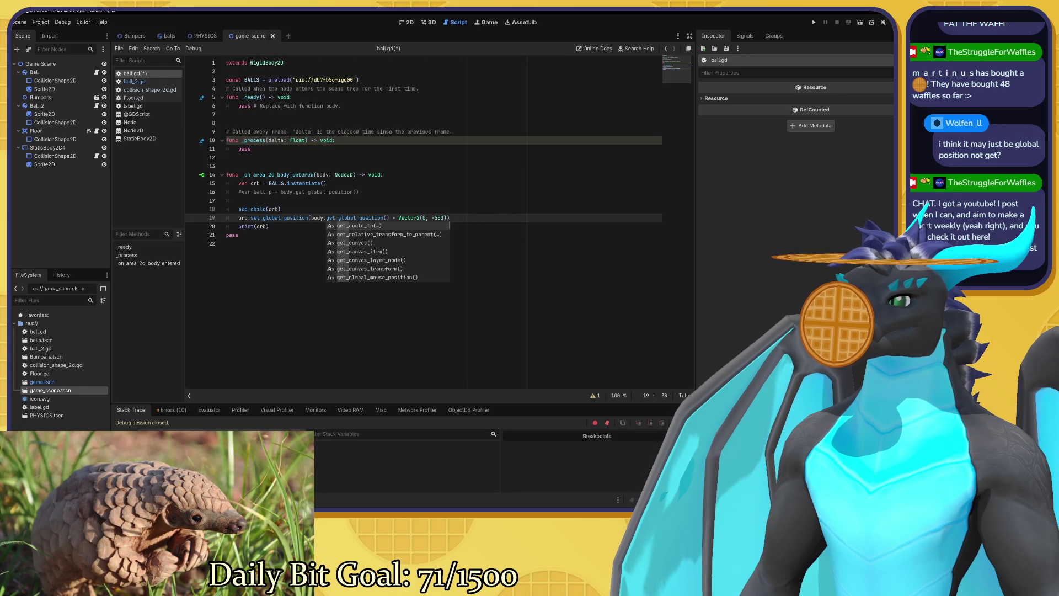
# Save ball.gd and run the game so spawned balls pile onto the floor.
pyautogui.click(282, 209)
pyautogui.hotkey('ctrl', 's')
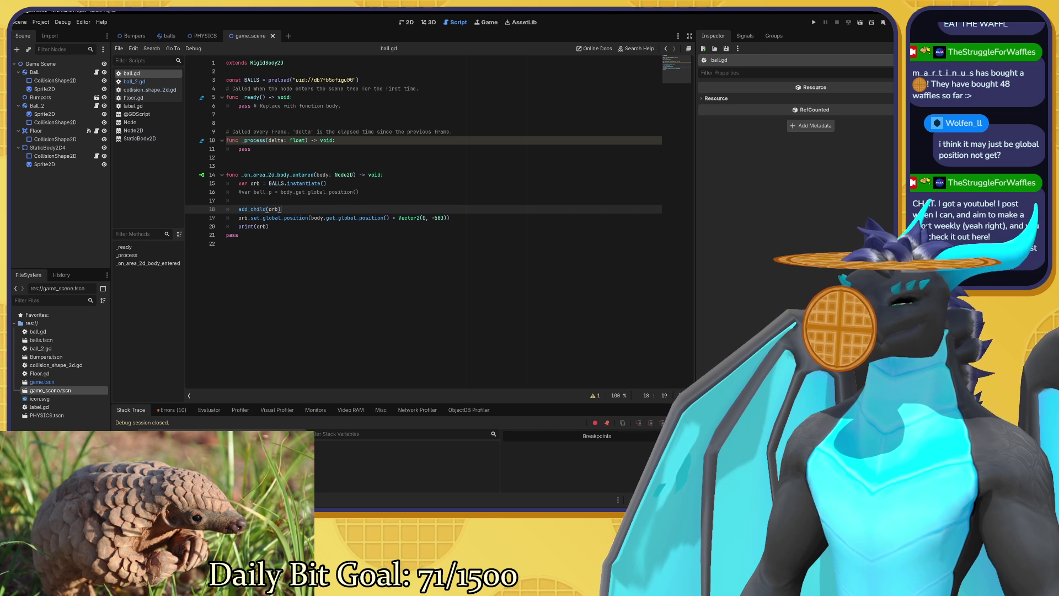
pyautogui.press('F5')
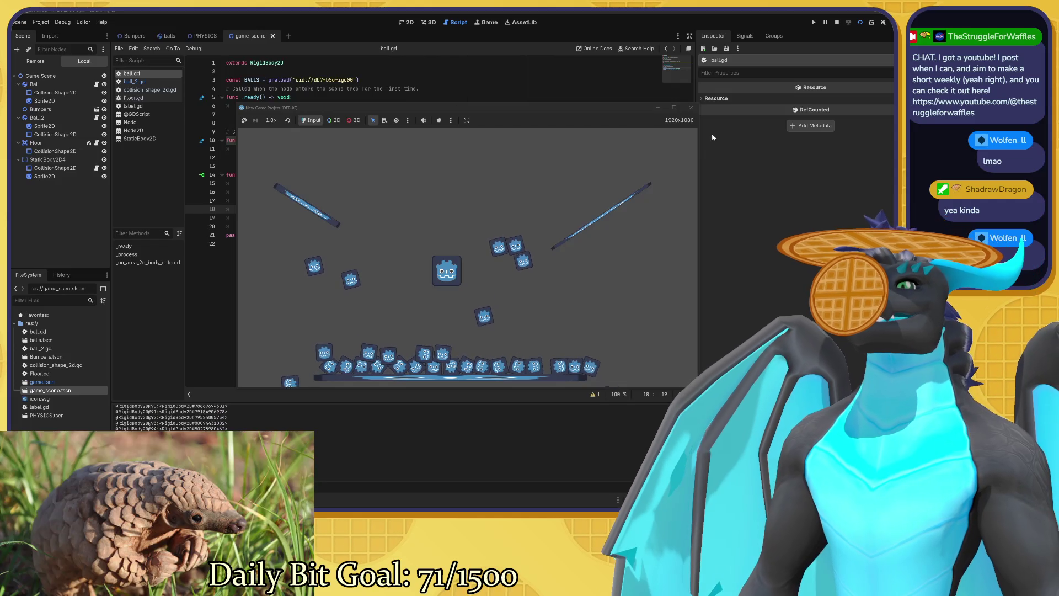
# Close the game window and check line 19's body.get_global_position() + Vector2(0, -500) call.
pyautogui.click(694, 109)
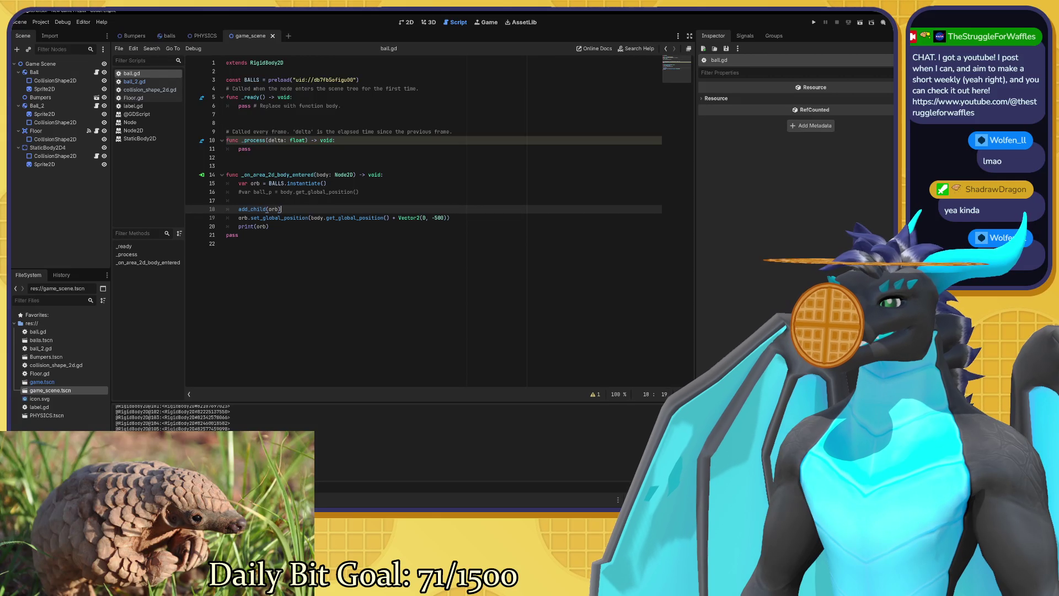
pyautogui.click(359, 217)
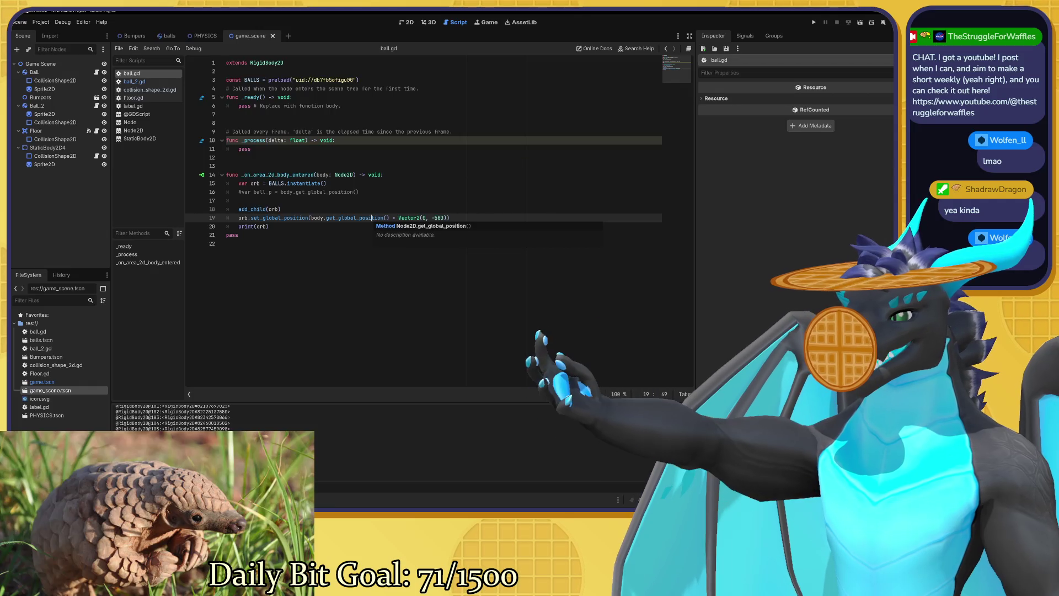
pyautogui.click(227, 243)
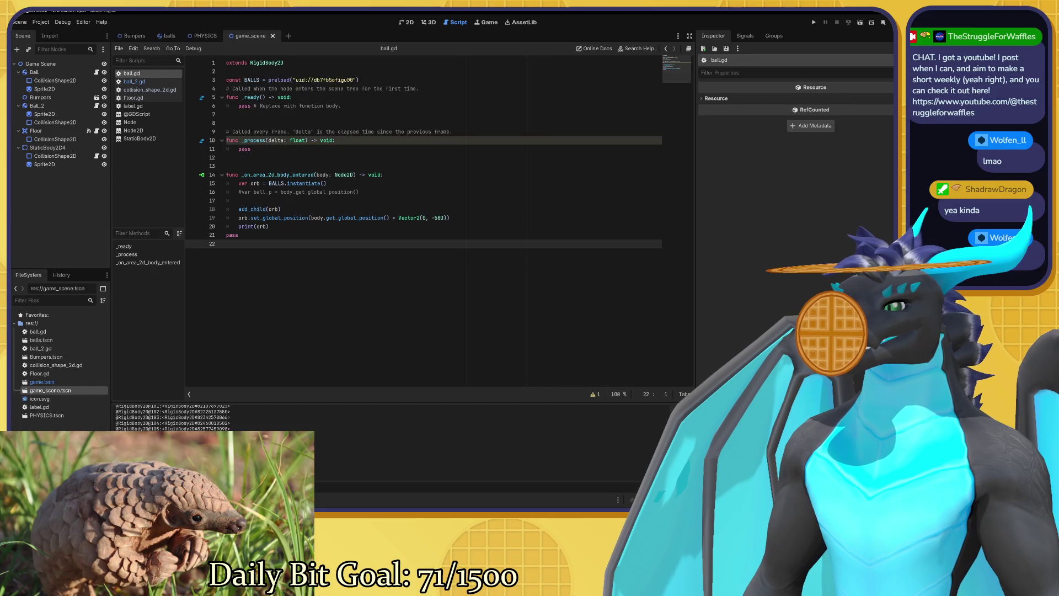
pyautogui.click(354, 218)
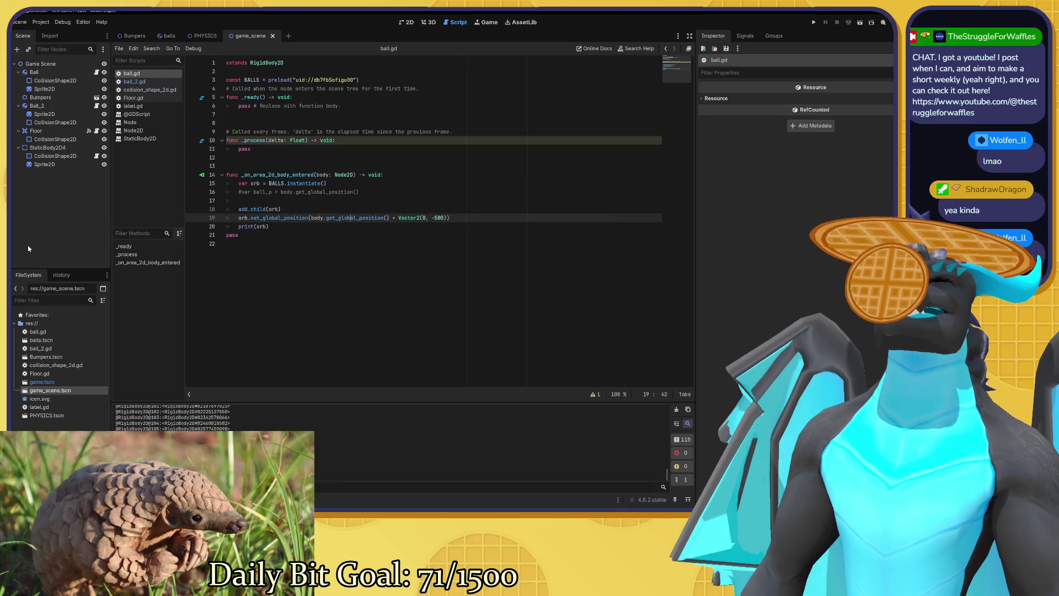
pyautogui.doubleClick(271, 218)
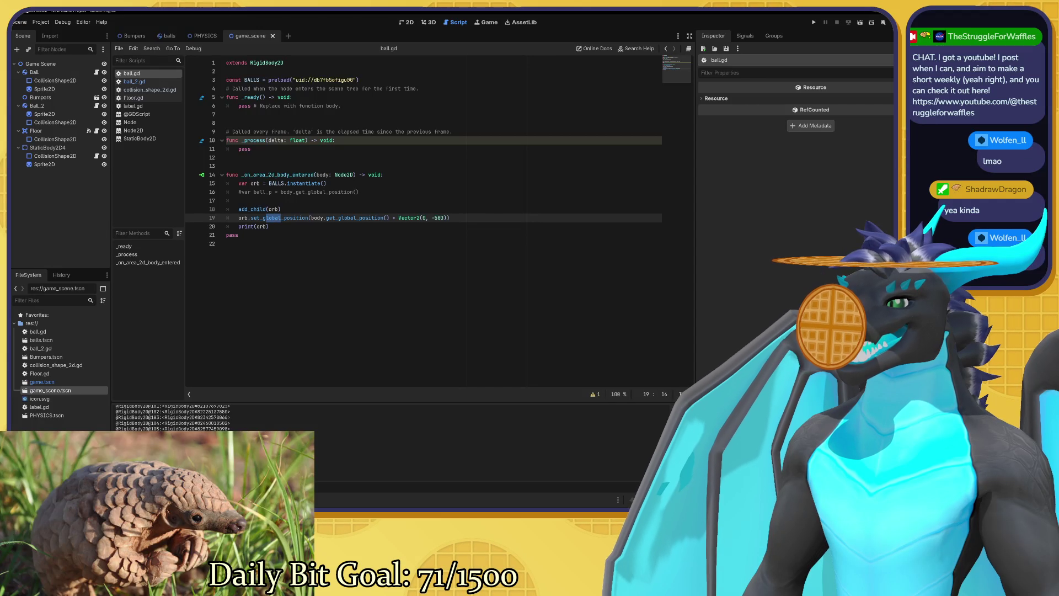
pyautogui.write('local')
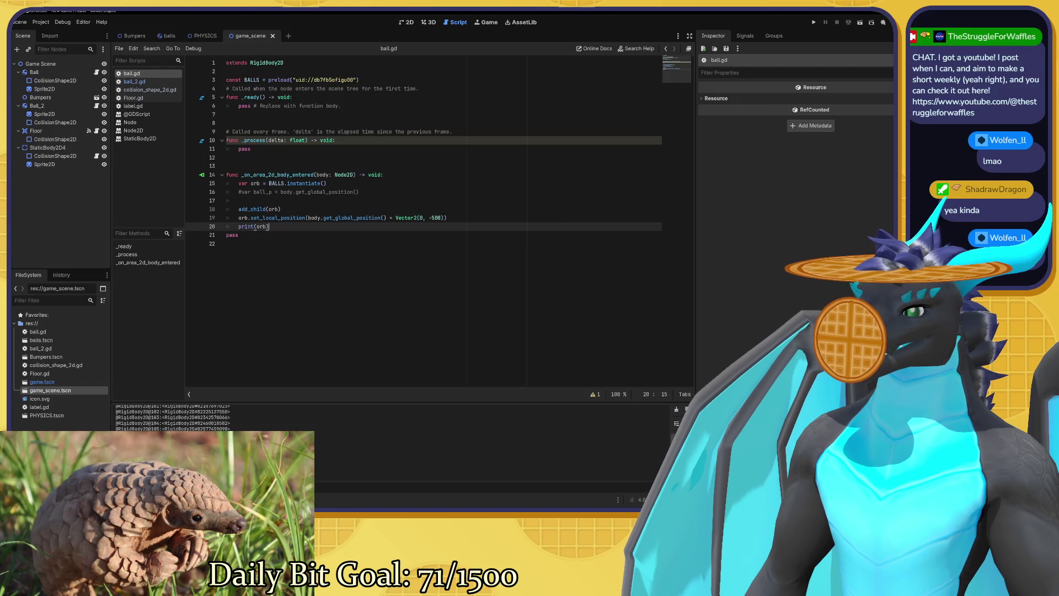
pyautogui.click(401, 227)
pyautogui.press('F6')
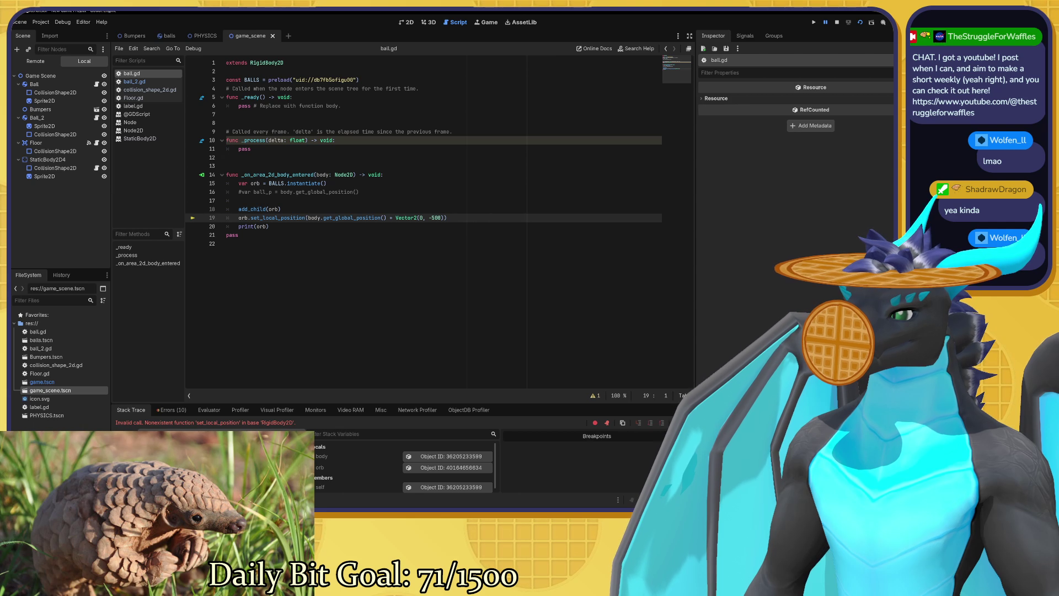
pyautogui.click(262, 217)
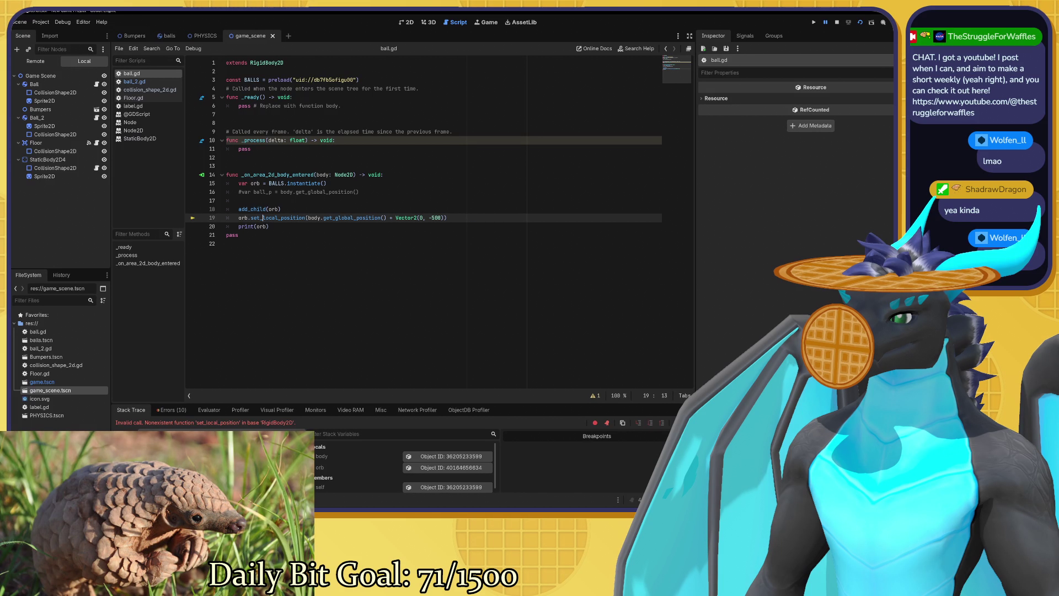
pyautogui.hotkey('shift', 'Right')
pyautogui.hotkey('shift', 'Right')
pyautogui.hotkey('shift', 'Right')
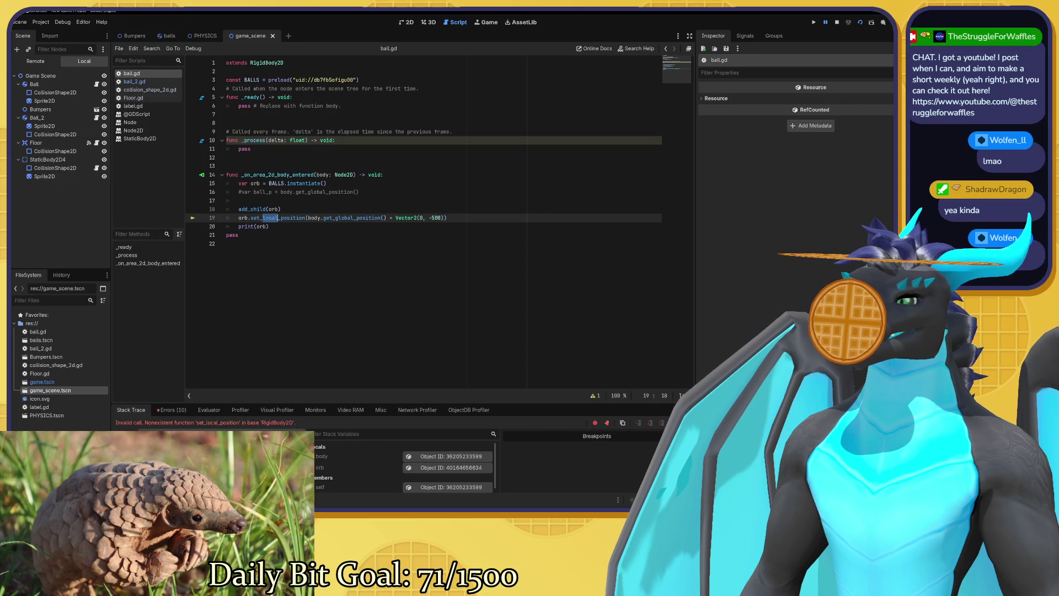
pyautogui.write('global')
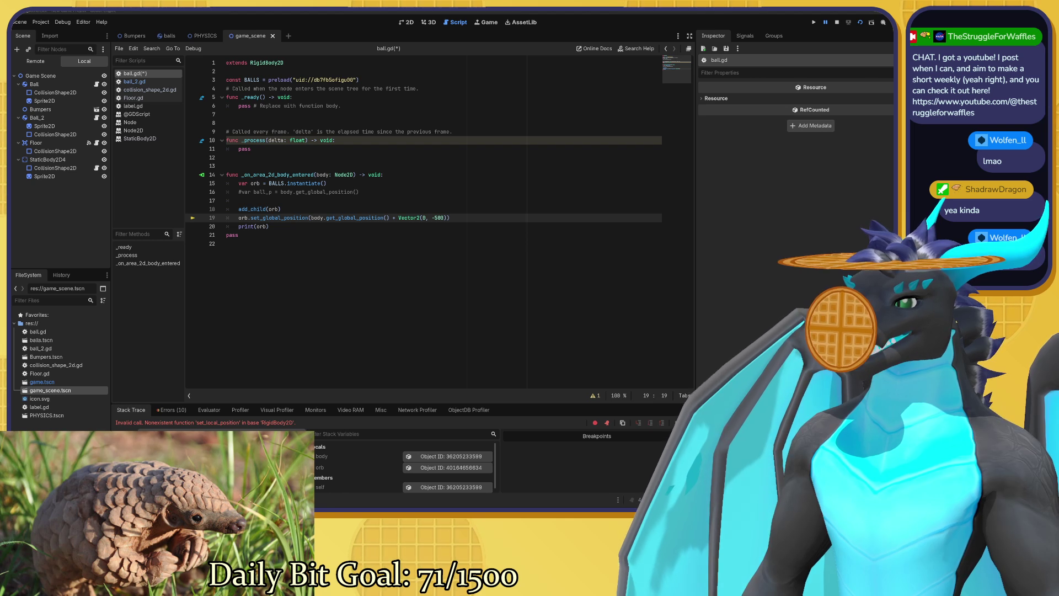
pyautogui.click(285, 218)
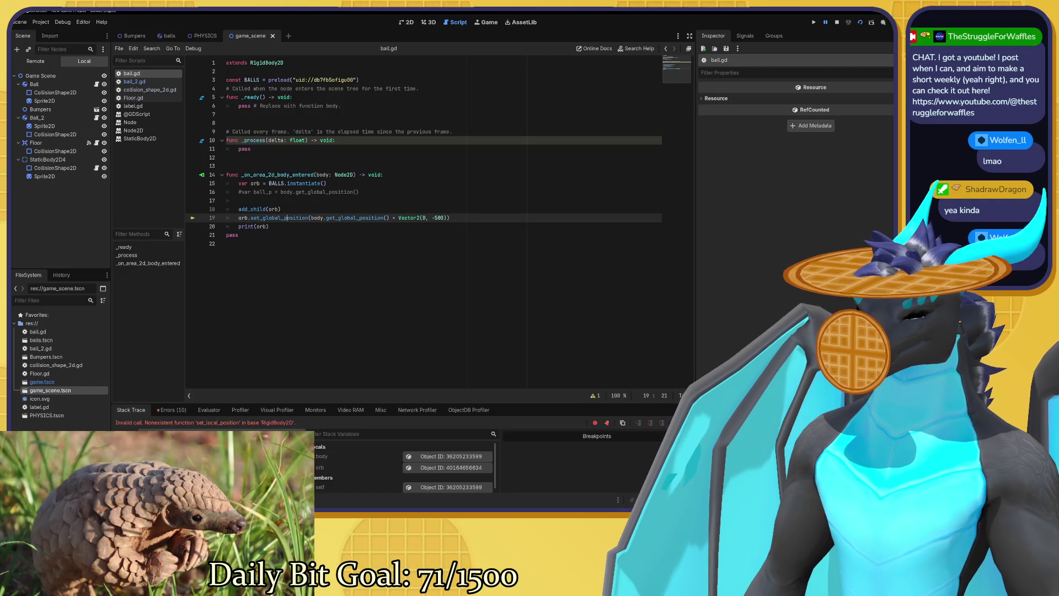
pyautogui.press('F5')
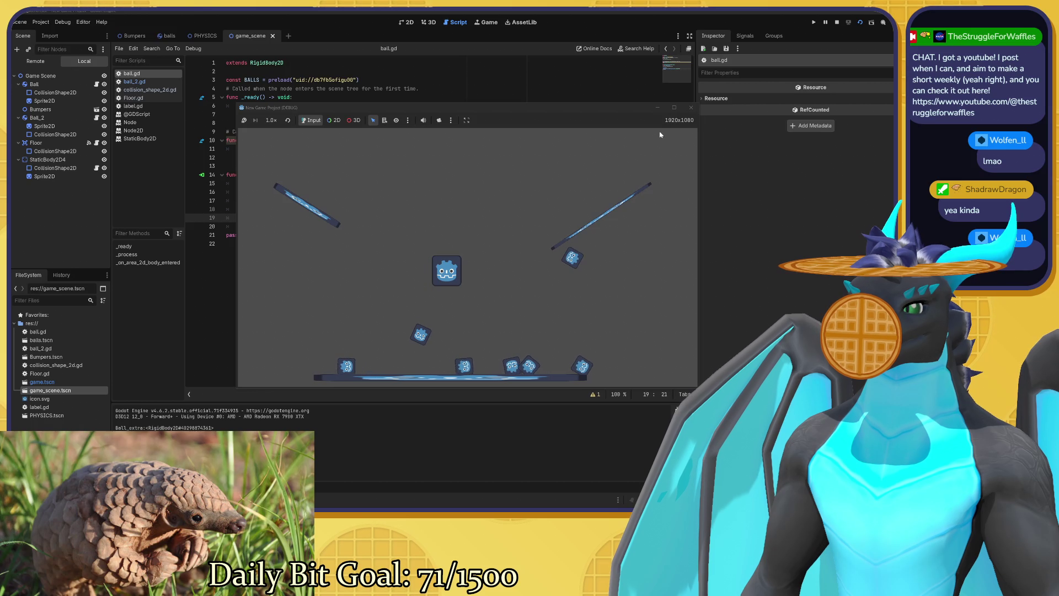
pyautogui.press('F8')
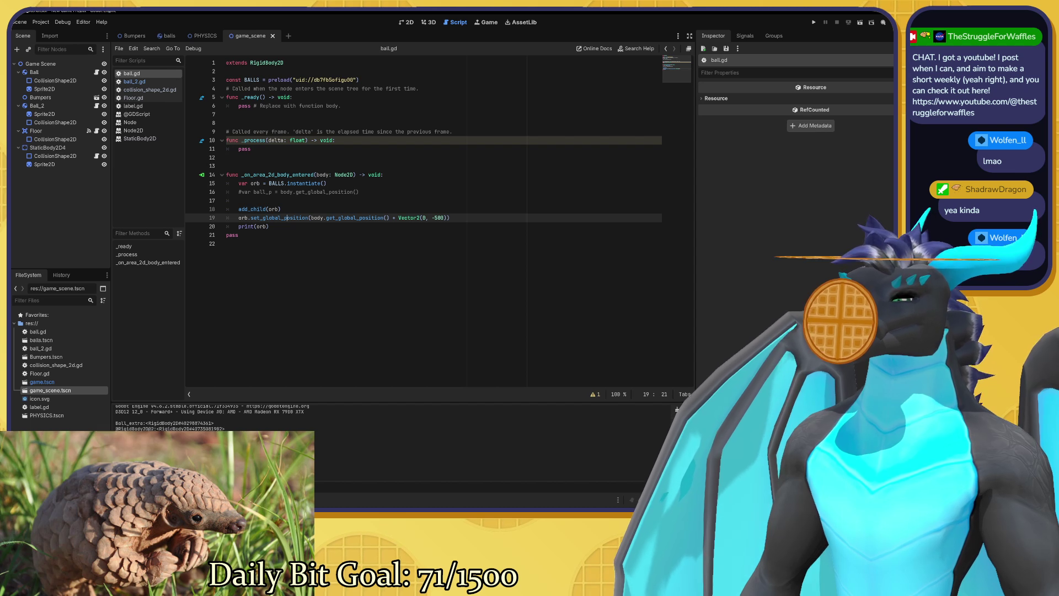
pyautogui.press('F6')
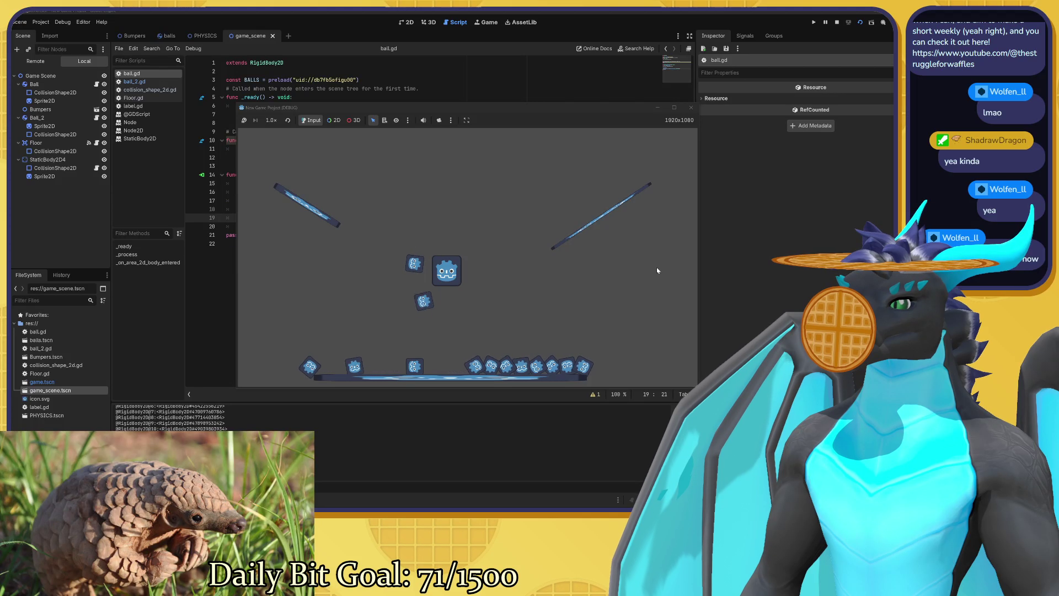
pyautogui.click(691, 107)
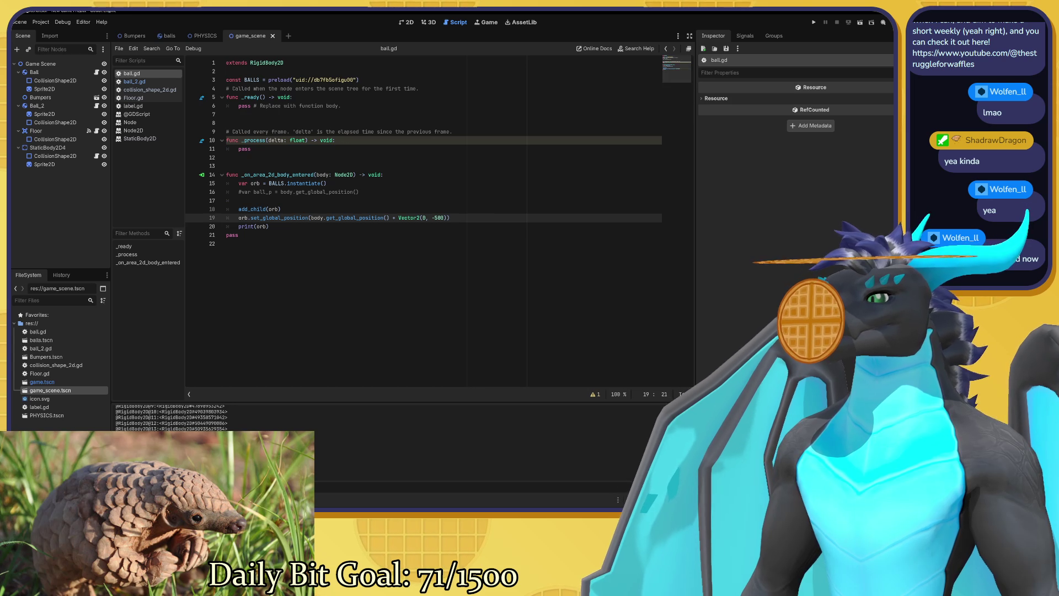
pyautogui.click(160, 83)
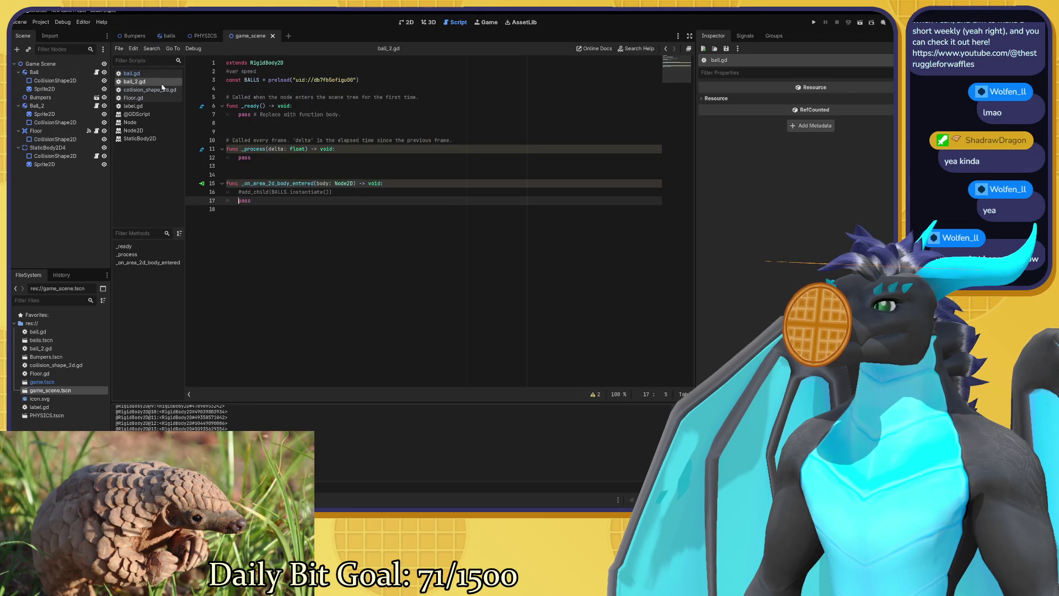
pyautogui.click(150, 76)
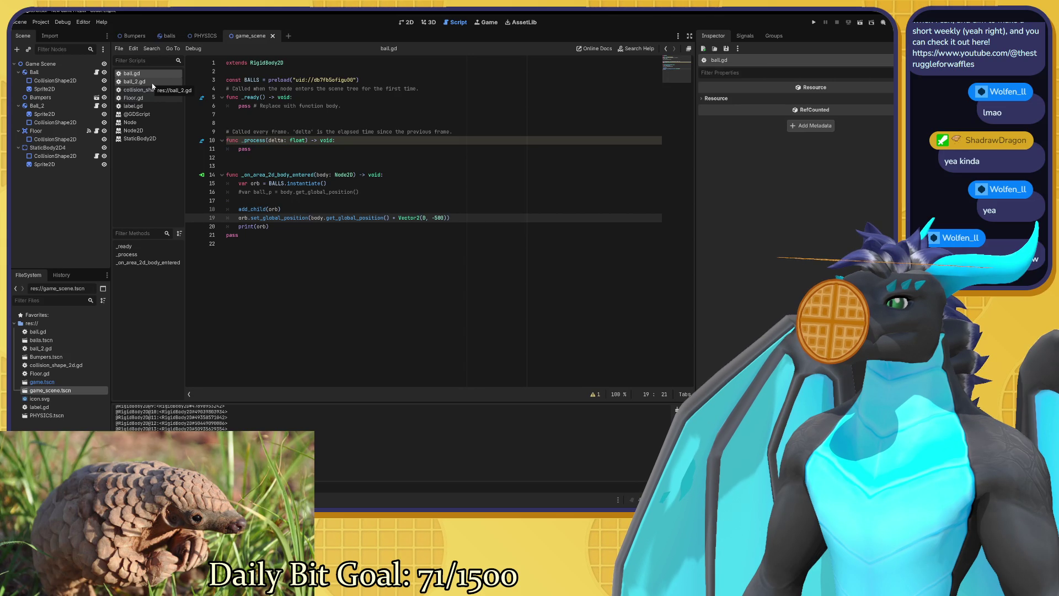
pyautogui.click(202, 175)
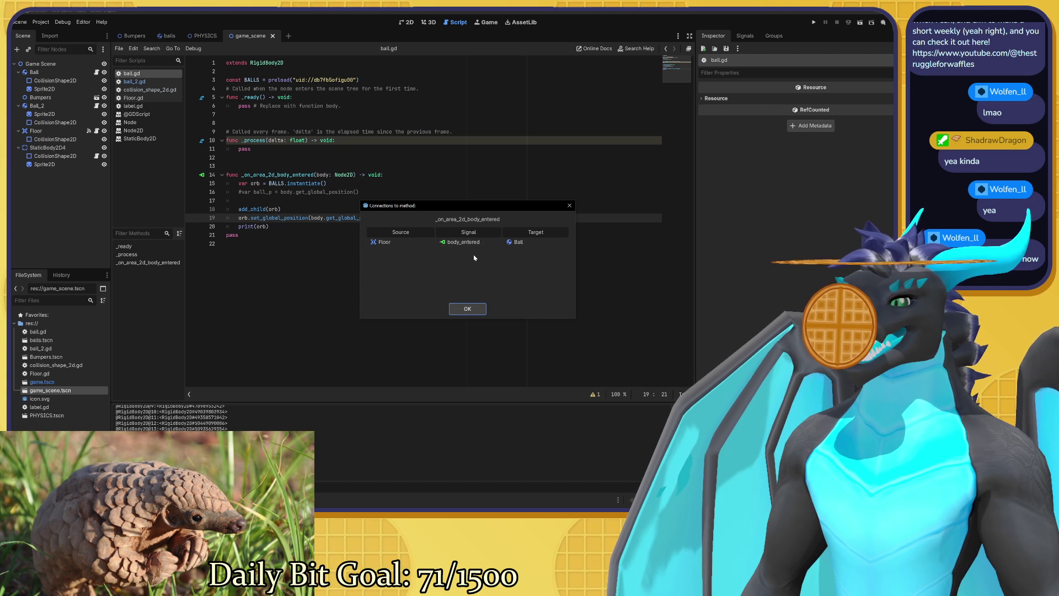
pyautogui.click(468, 309)
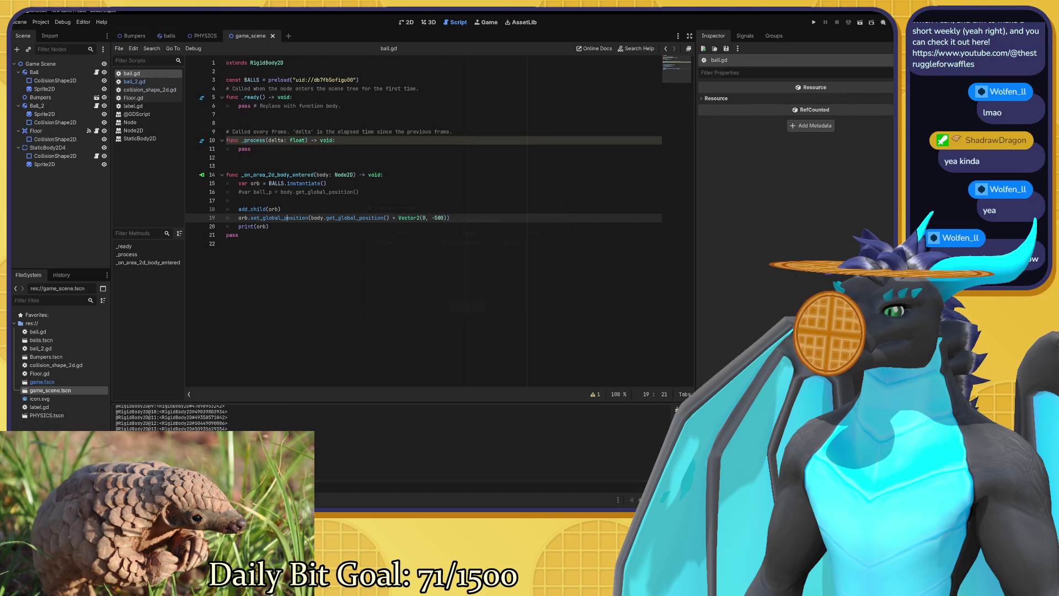
pyautogui.click(134, 81)
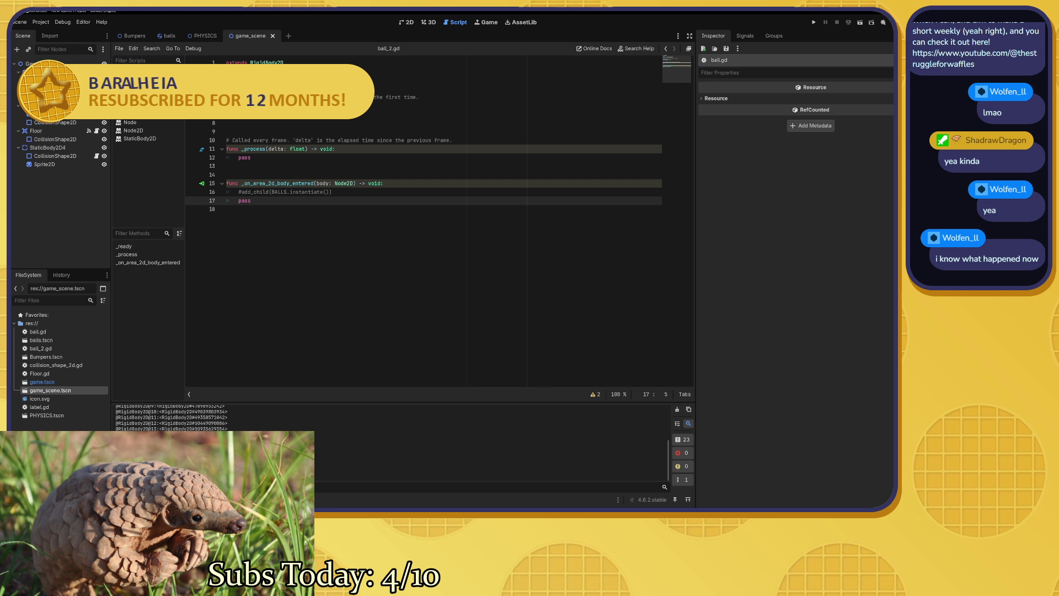
pyautogui.click(203, 183)
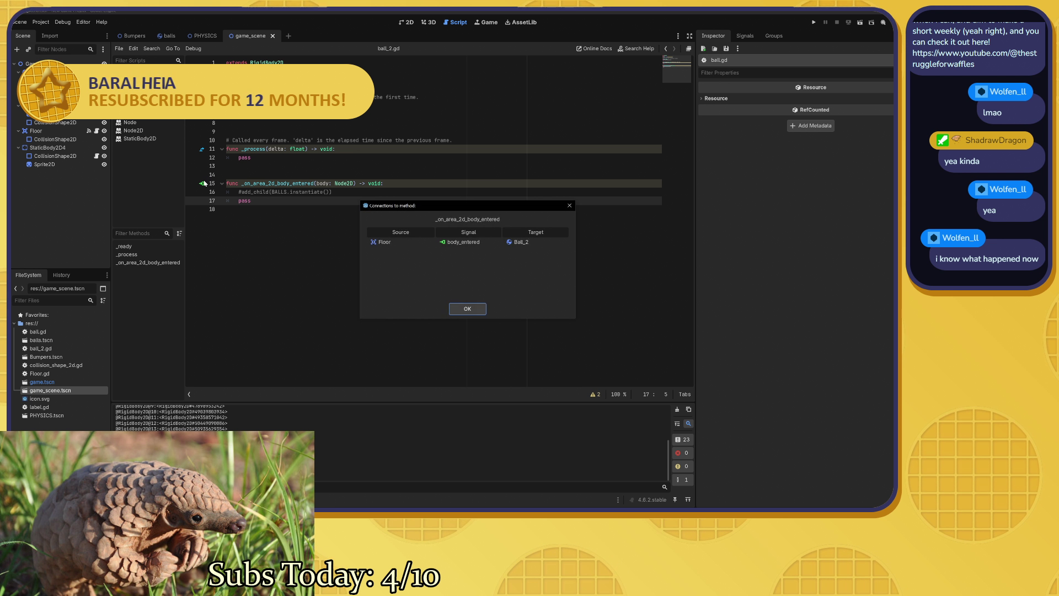
pyautogui.click(468, 310)
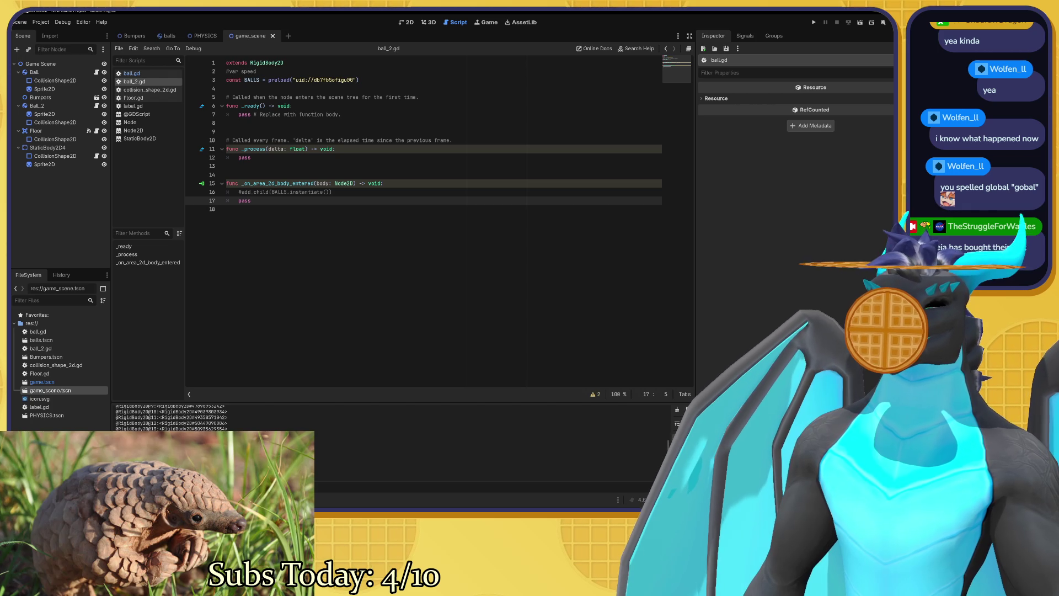
pyautogui.press('F5')
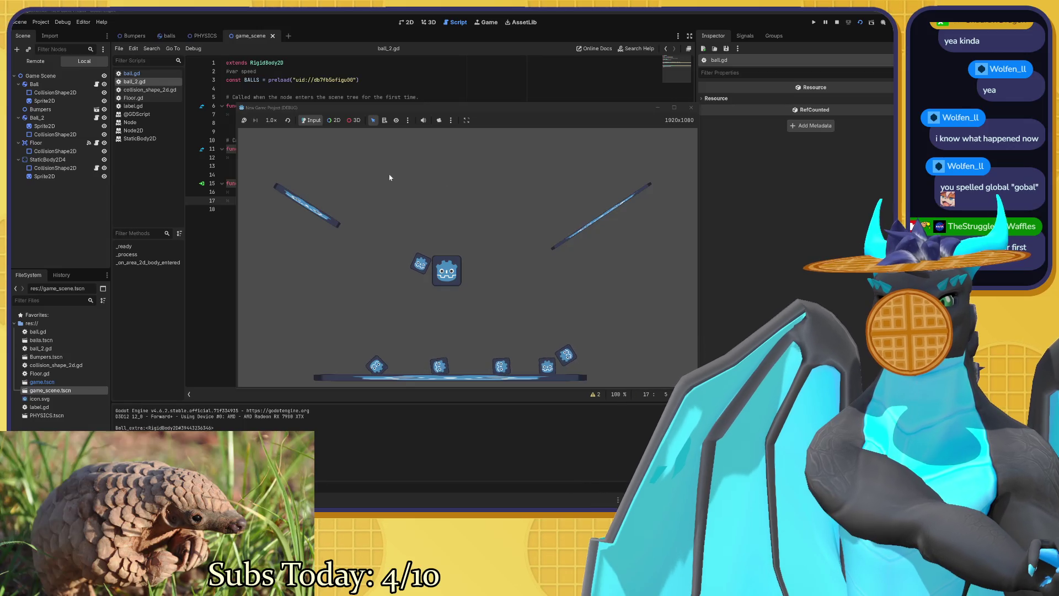
pyautogui.click(690, 108)
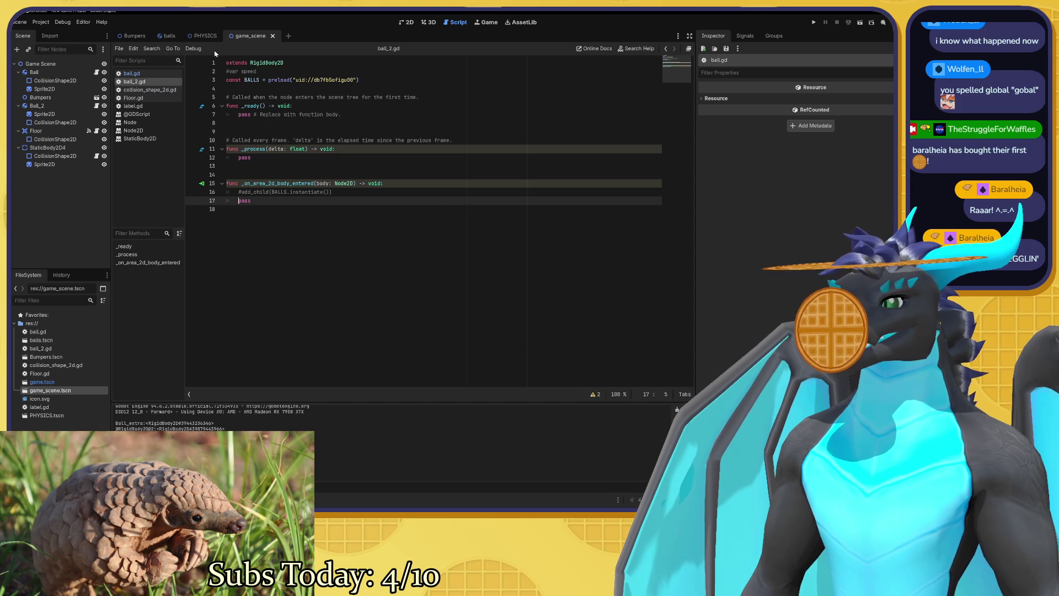
pyautogui.click(199, 37)
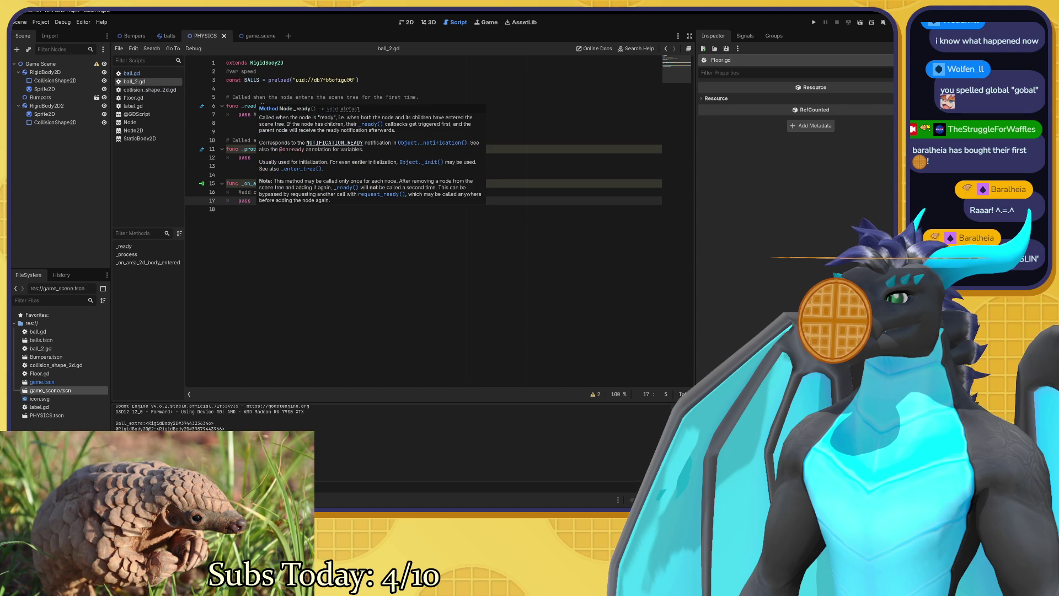
pyautogui.click(255, 37)
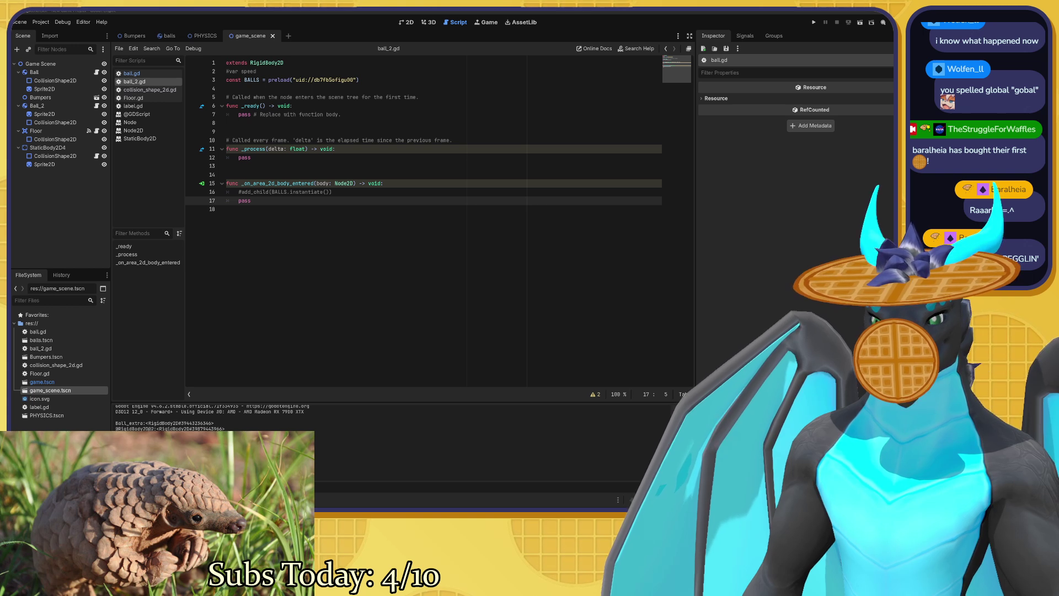
pyautogui.hotkey('alt', 'Tab')
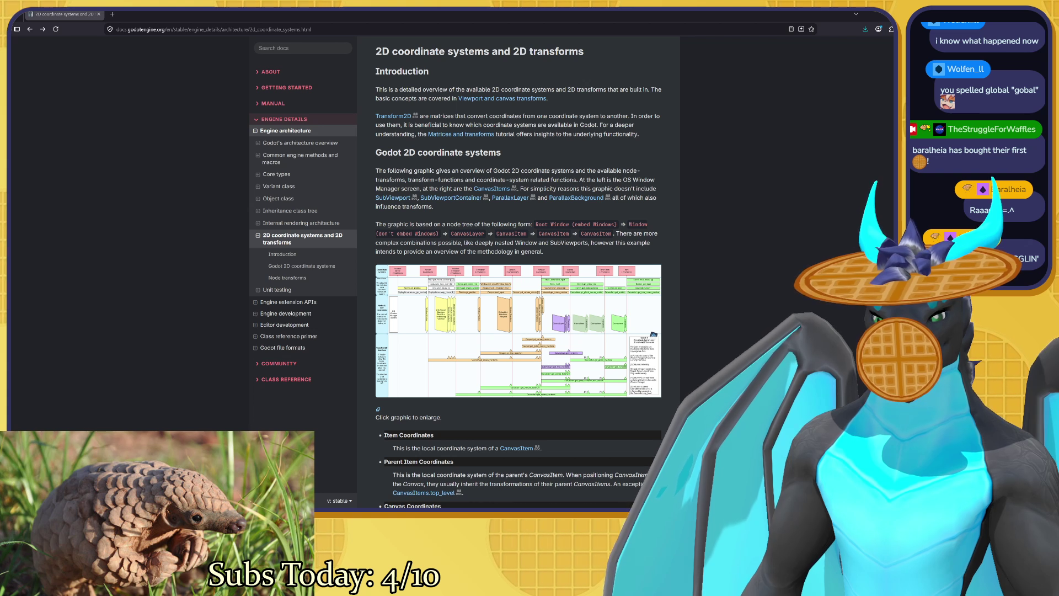
# Leave the 2D coordinate systems docs page and return to the Godot editor showing ball_2.gd.
pyautogui.hotkey('alt', 'Tab')
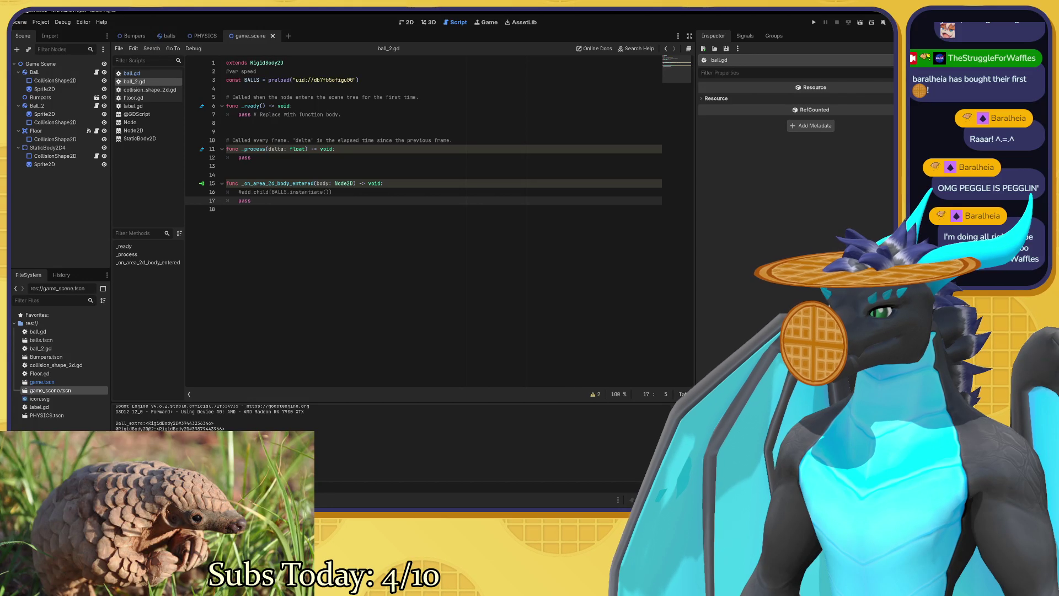
# Check ball.gd, then show game_scene's bumpers, floor and balls in the 2D view.
pyautogui.click(251, 201)
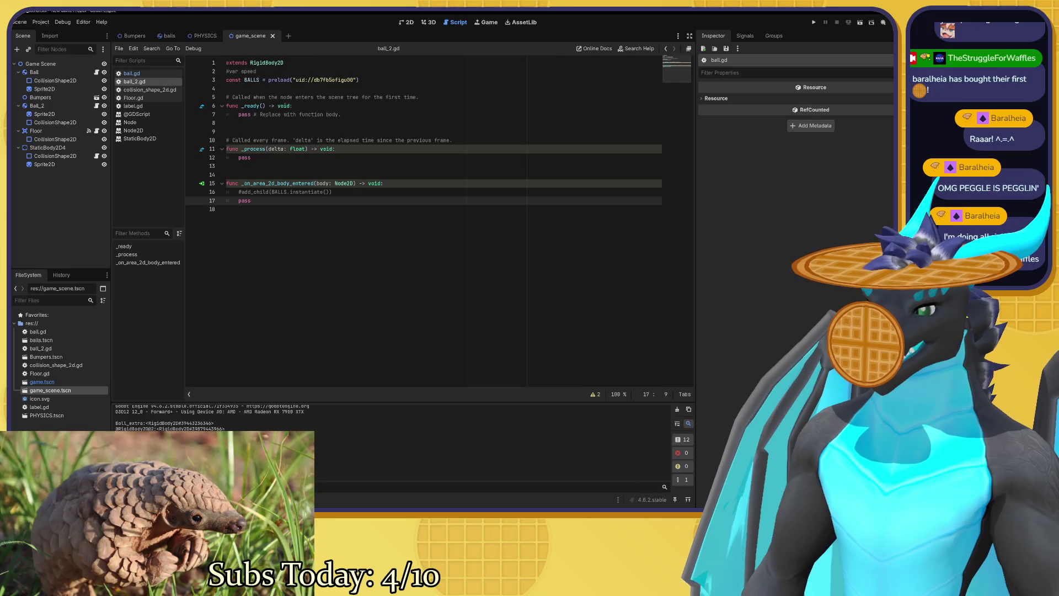
pyautogui.click(138, 74)
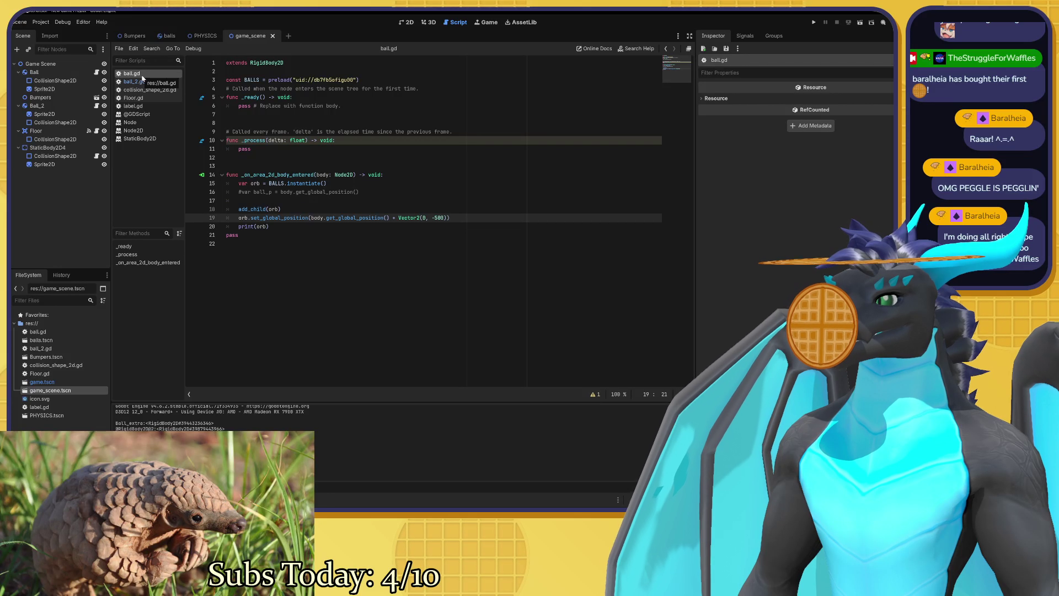
pyautogui.click(198, 37)
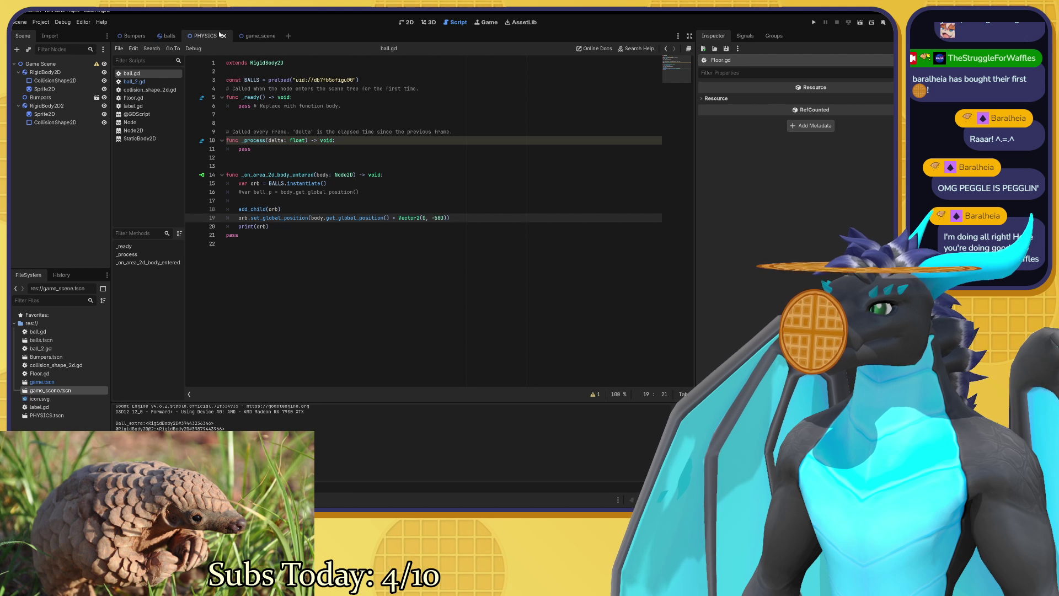
pyautogui.click(243, 36)
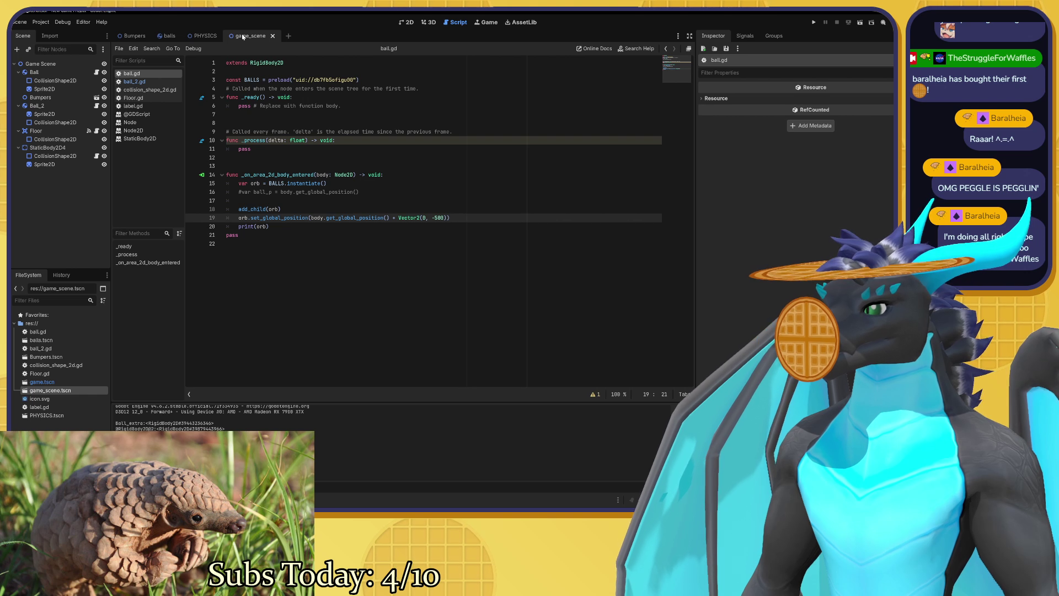
pyautogui.click(408, 22)
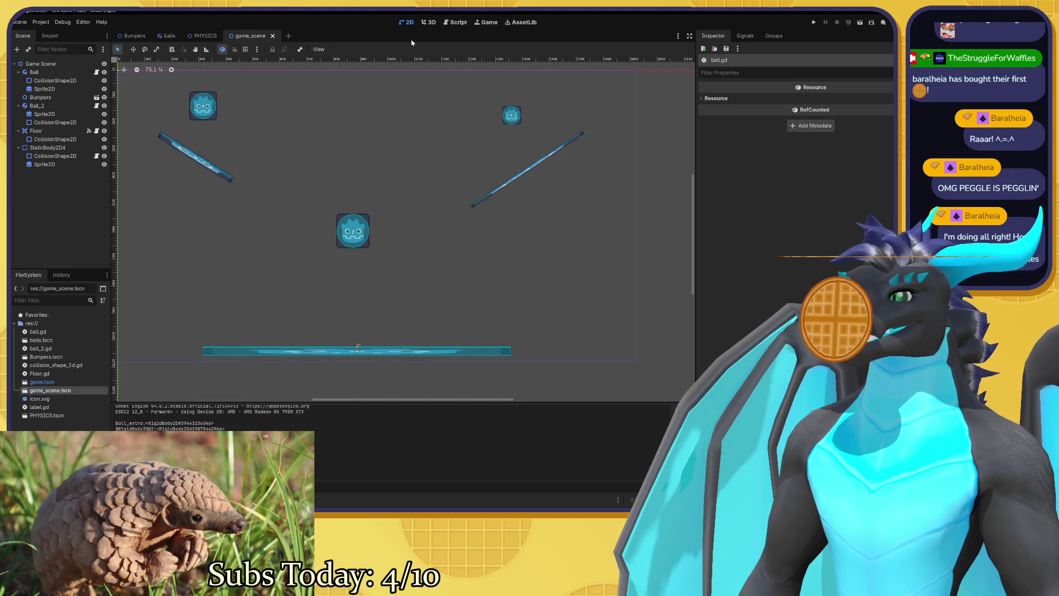
pyautogui.moveTo(380, 235); pyautogui.dragTo(400, 246)
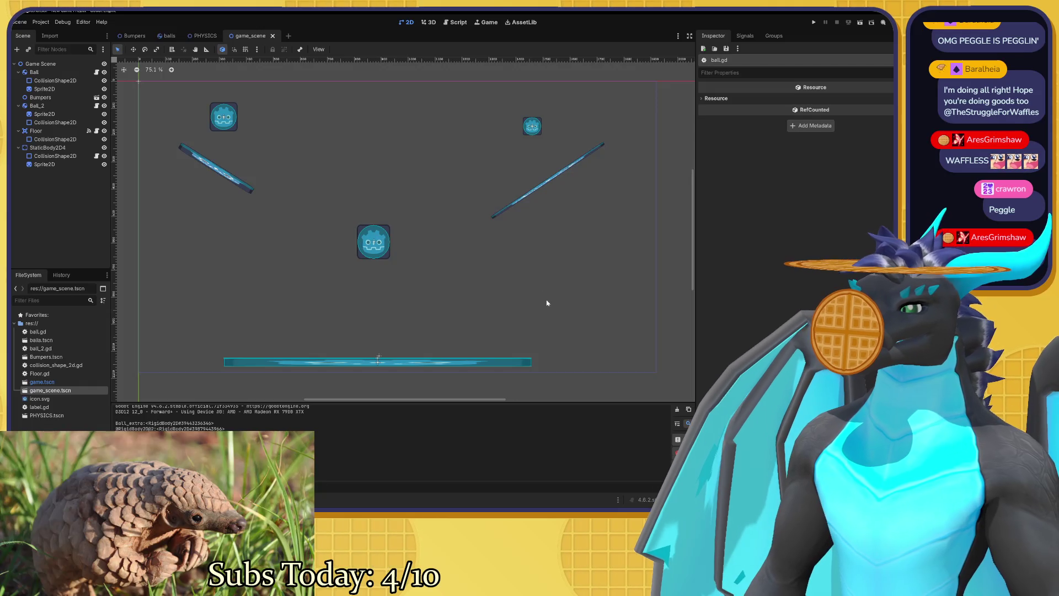
pyautogui.moveTo(529, 296)
pyautogui.mouseDown()
pyautogui.moveTo(560, 297)
pyautogui.moveTo(546, 295)
pyautogui.mouseUp()
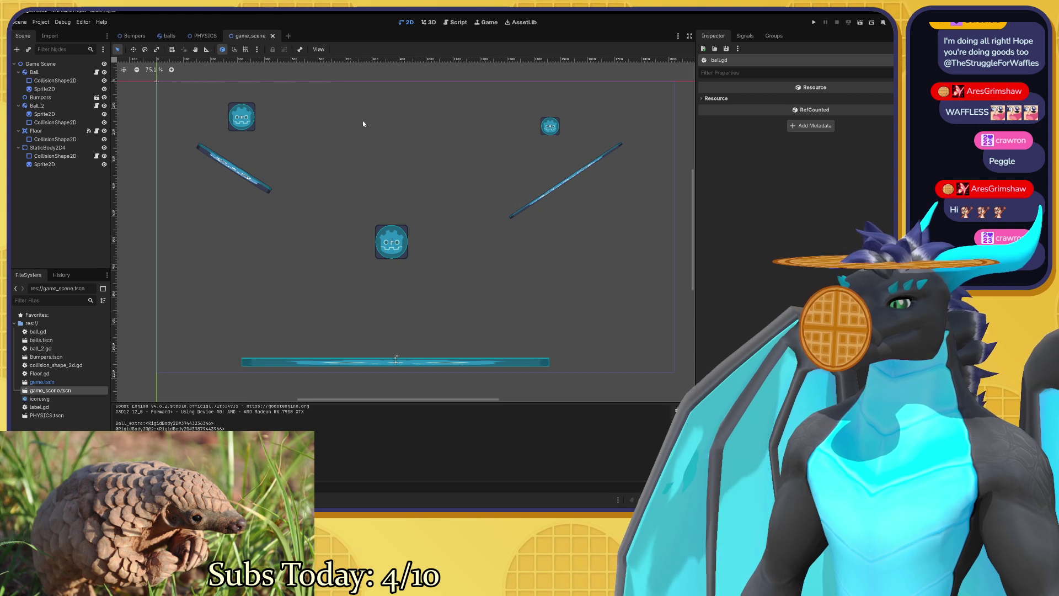
pyautogui.scroll(1, 366, 129)
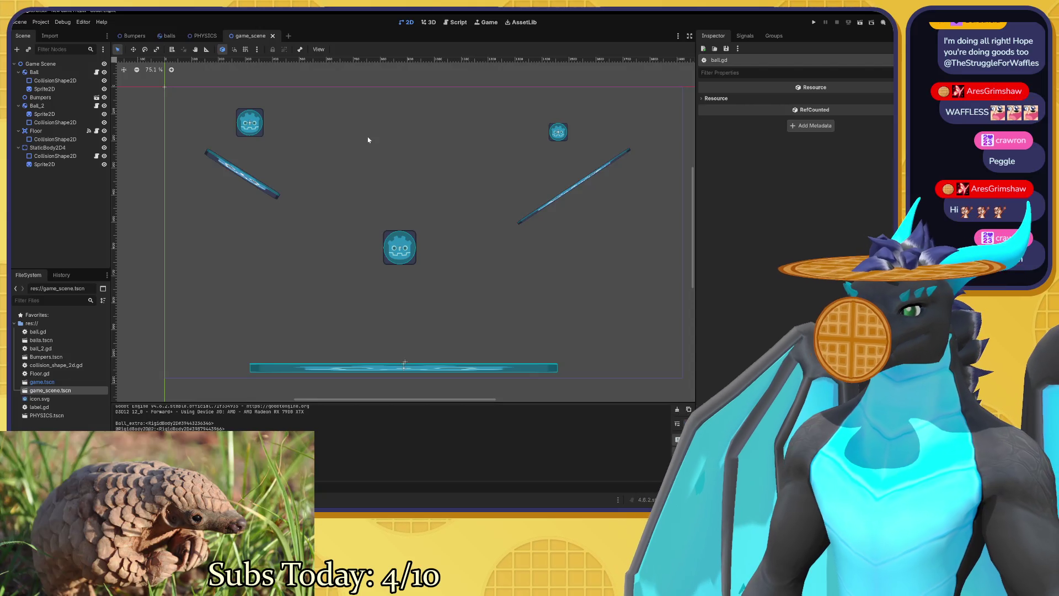
# Inspect the Ball_extra ball in the balls scene, then return to game_scene.
pyautogui.click(160, 37)
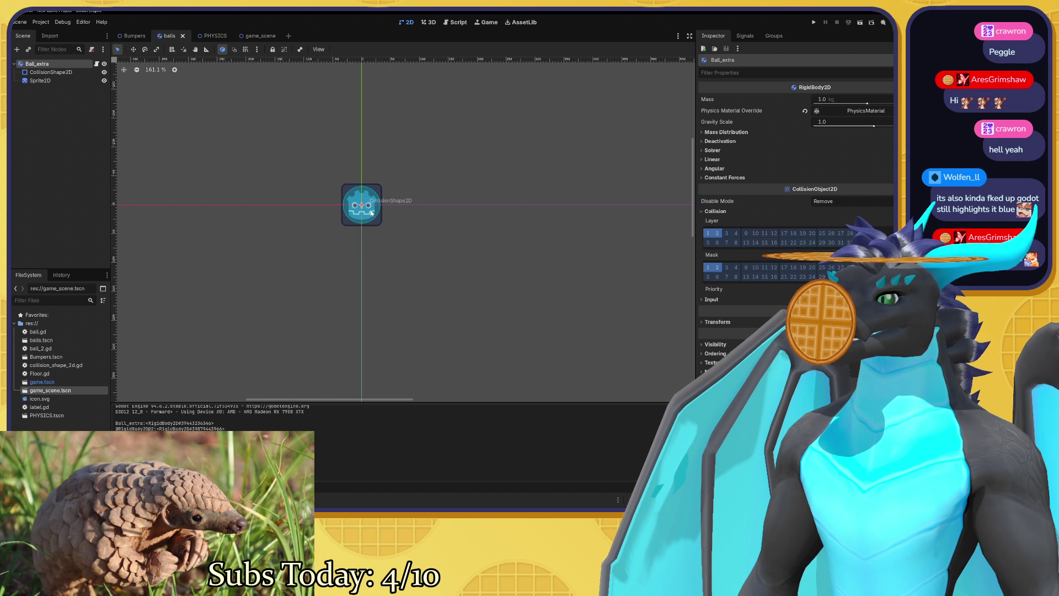
pyautogui.moveTo(429, 222); pyautogui.dragTo(397, 217)
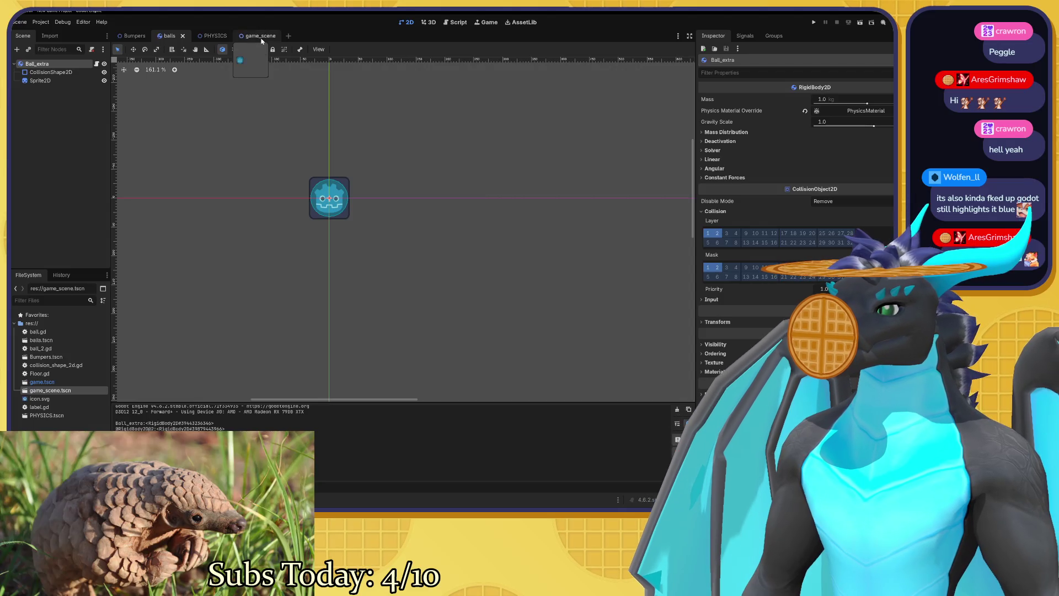
pyautogui.click(262, 36)
# Go from ball.gd line 13 to the ball_2.gd script in the script editor.
pyautogui.click(455, 22)
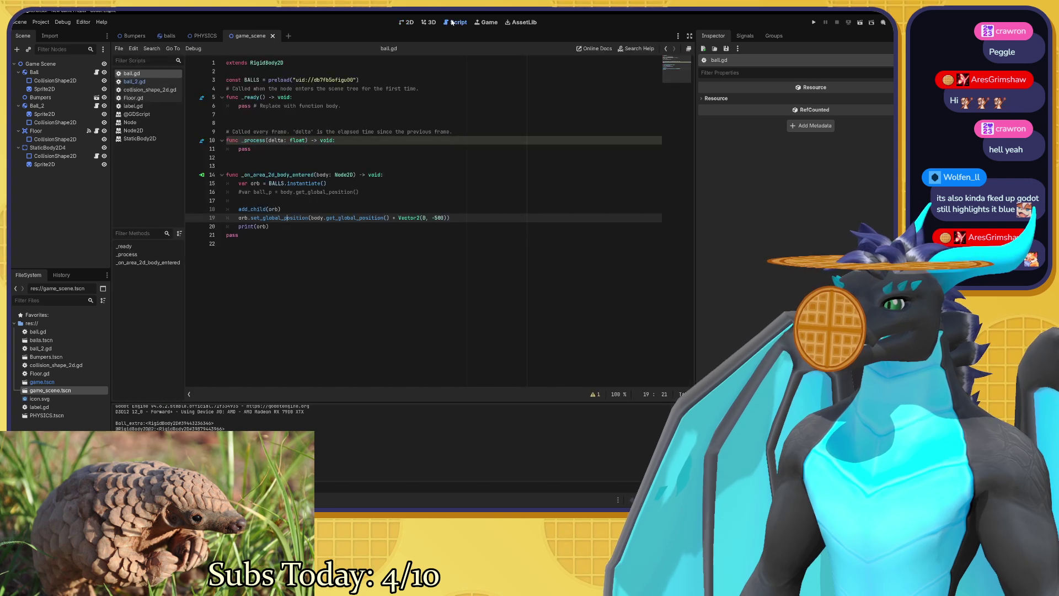
pyautogui.click(227, 166)
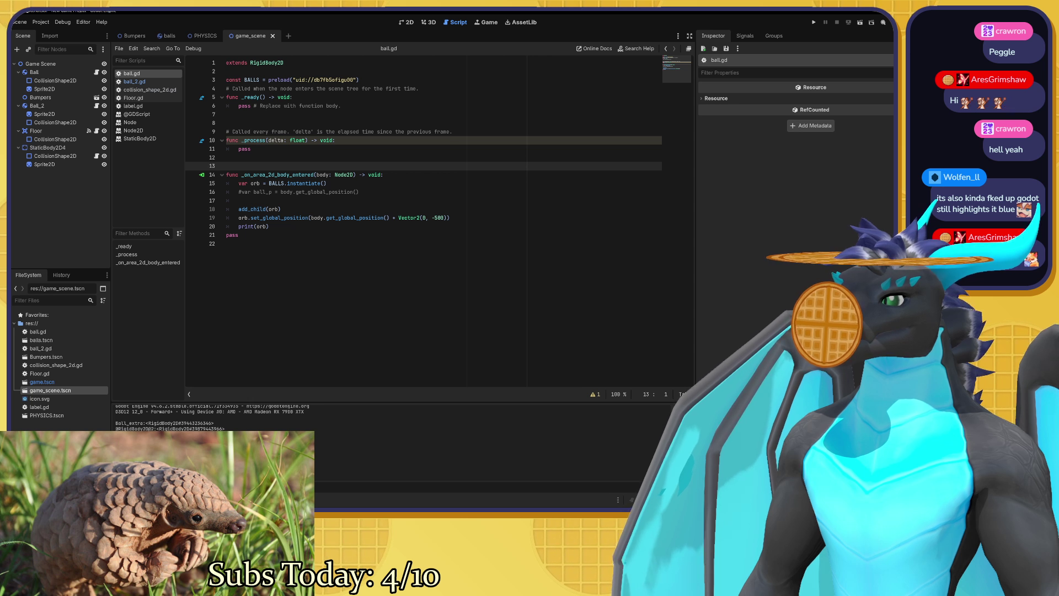
pyautogui.click(134, 82)
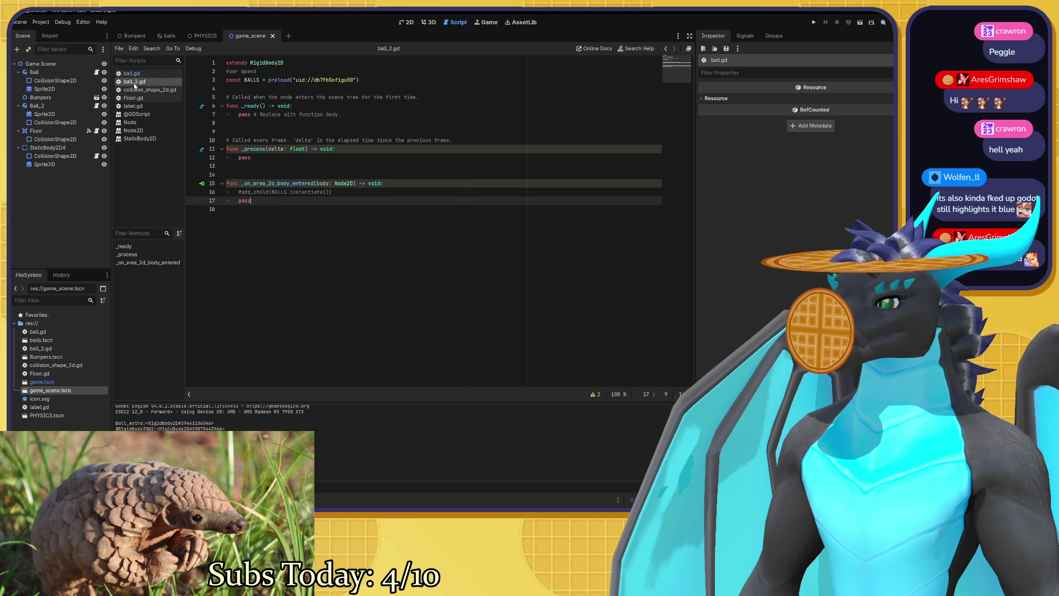
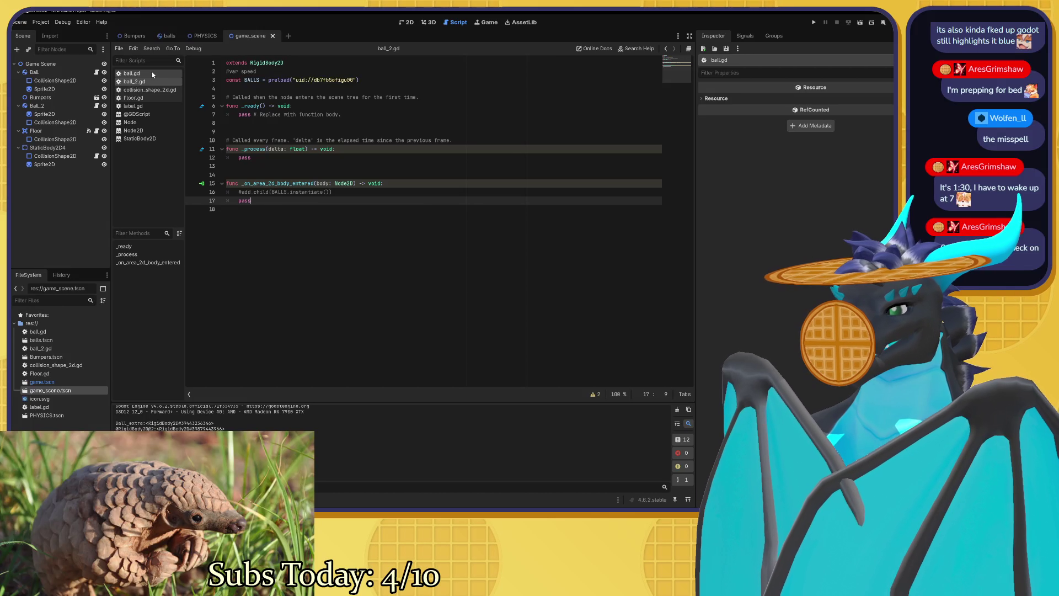
# Browse Floor.gd and collision_shape_2d.gd, then show the Floor node's body_entered signal connections.
pyautogui.click(132, 98)
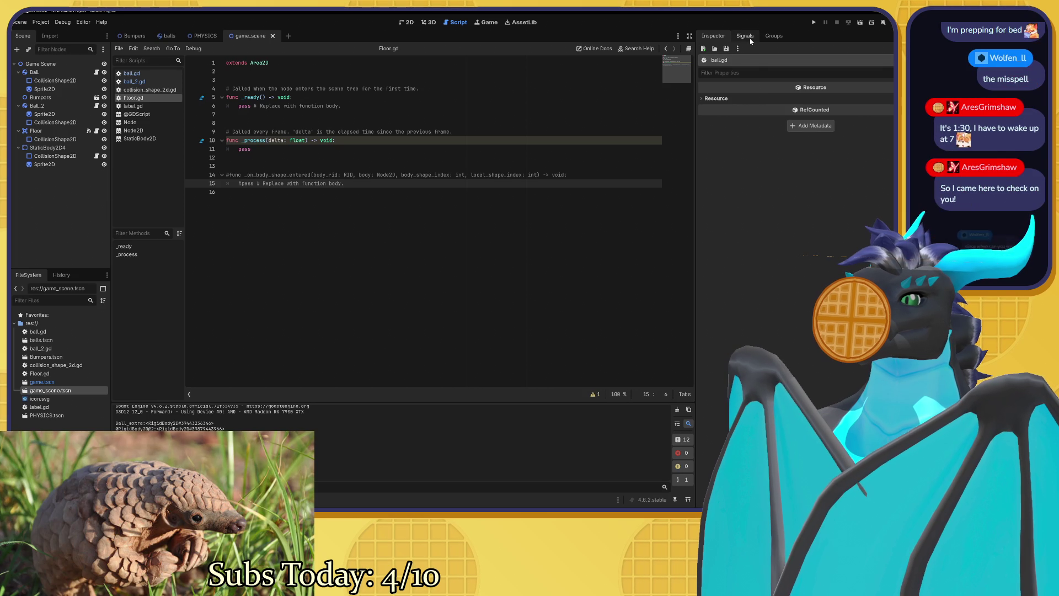
pyautogui.click(745, 36)
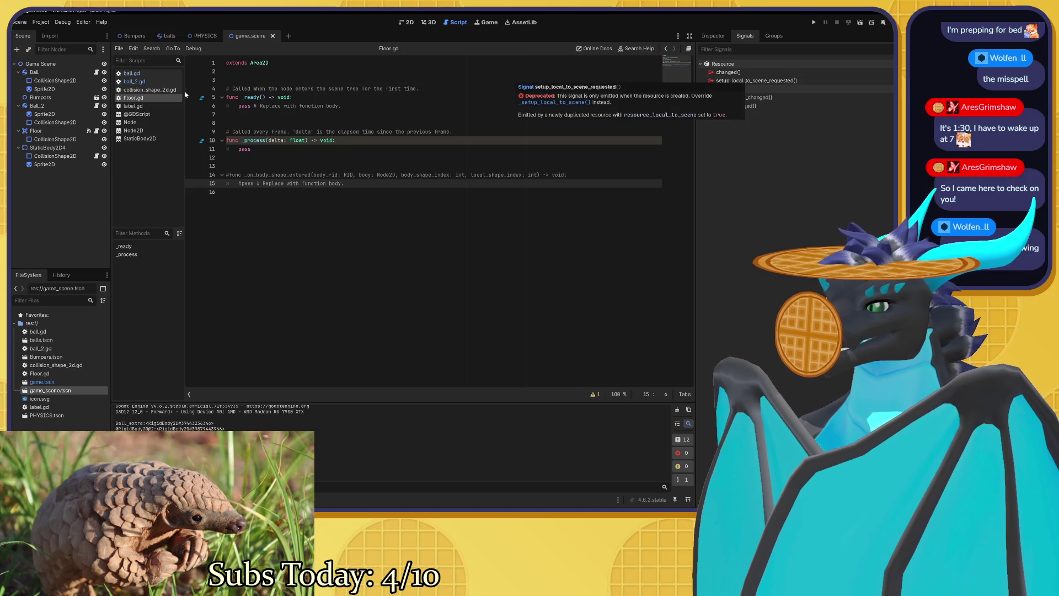
pyautogui.click(153, 91)
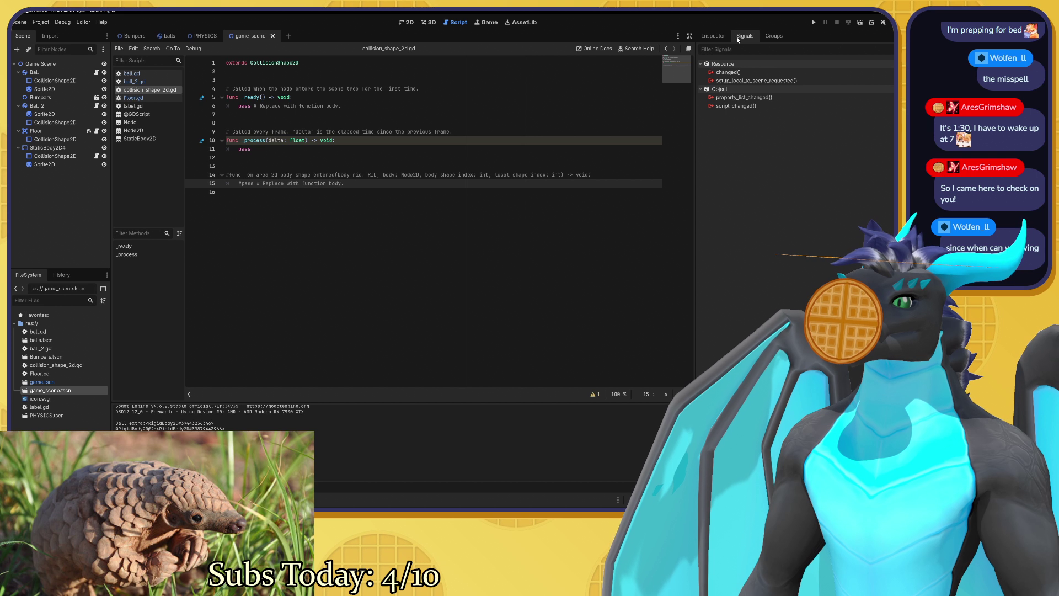
pyautogui.click(713, 36)
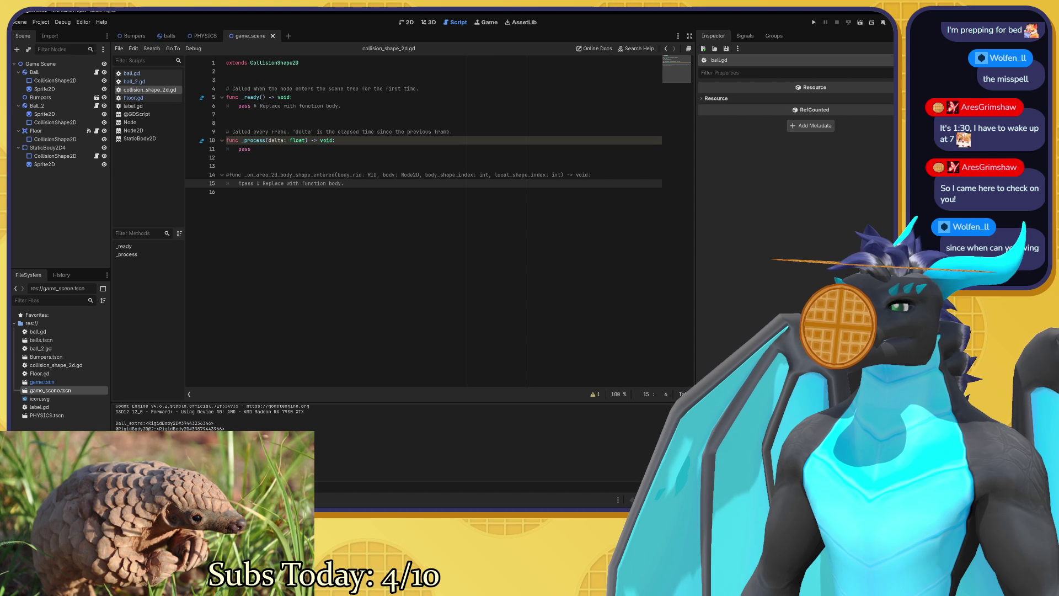
pyautogui.click(55, 139)
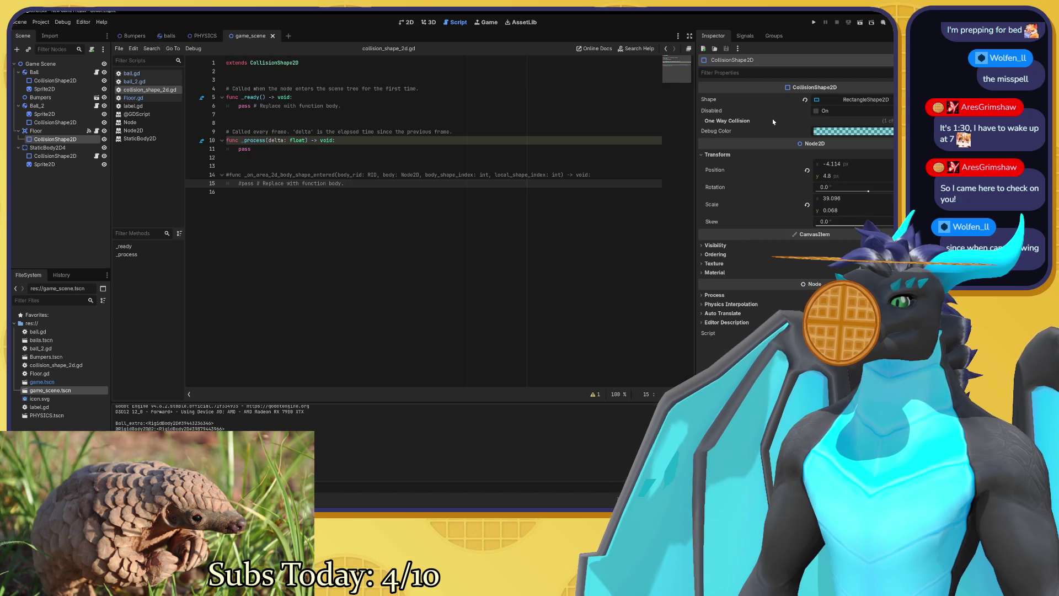
pyautogui.click(743, 38)
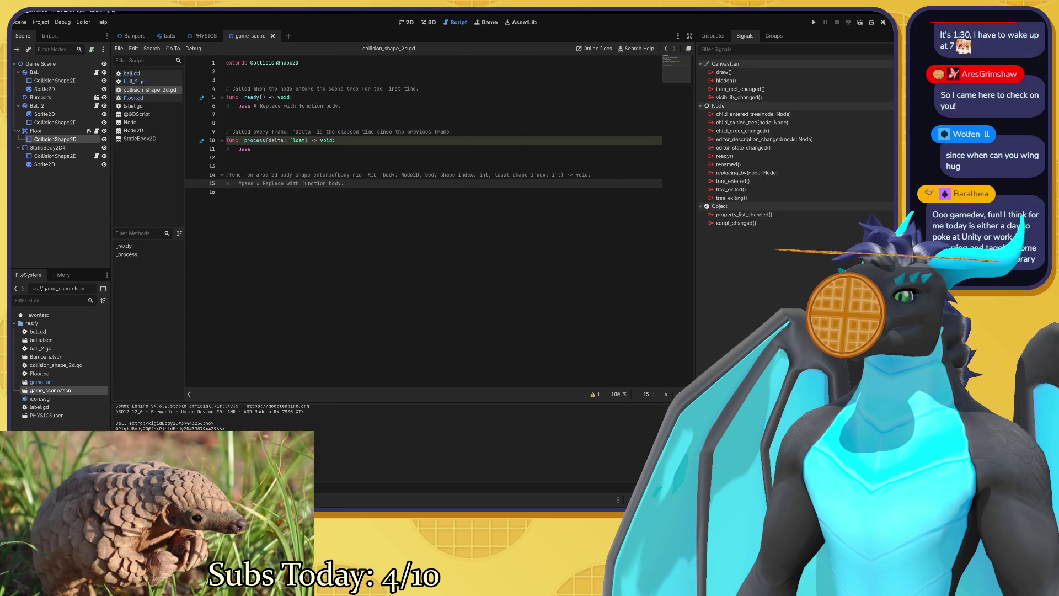
pyautogui.click(36, 131)
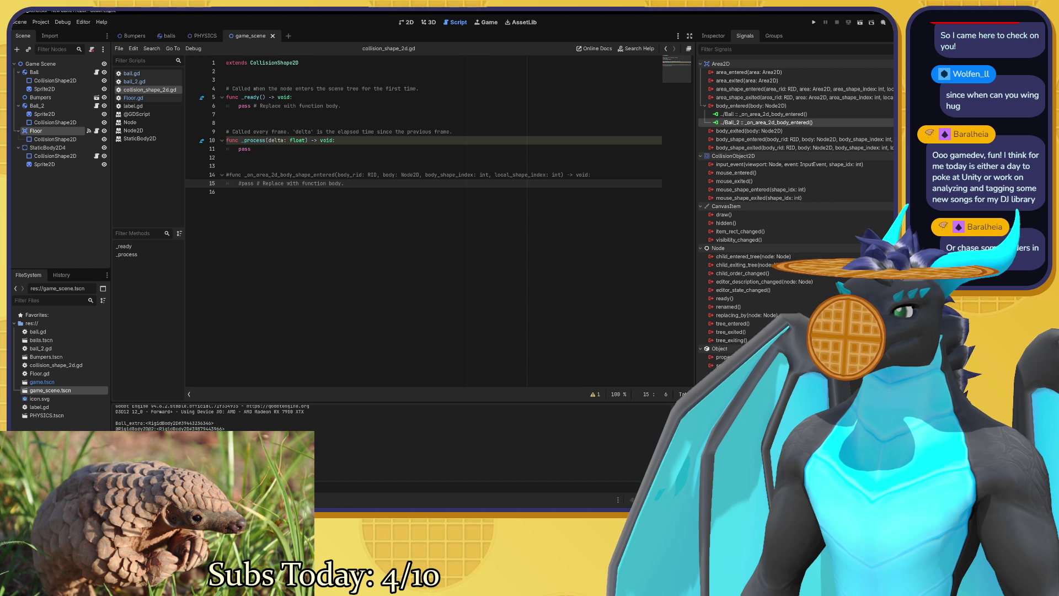
# Open ball_2.gd to view its _on_area_2d_body_entered function.
pyautogui.click(135, 82)
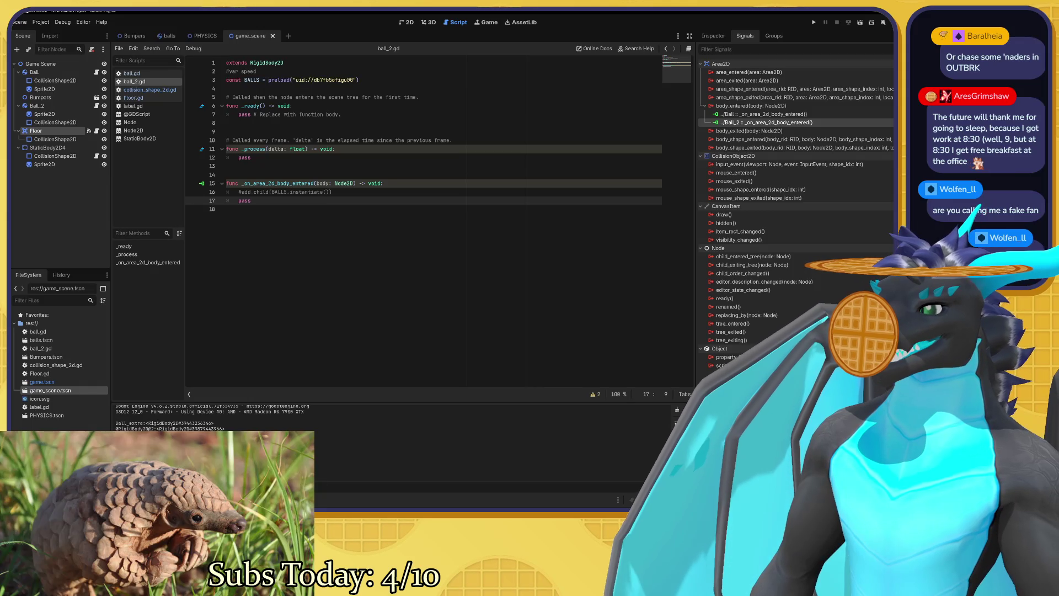
pyautogui.doubleClick(287, 183)
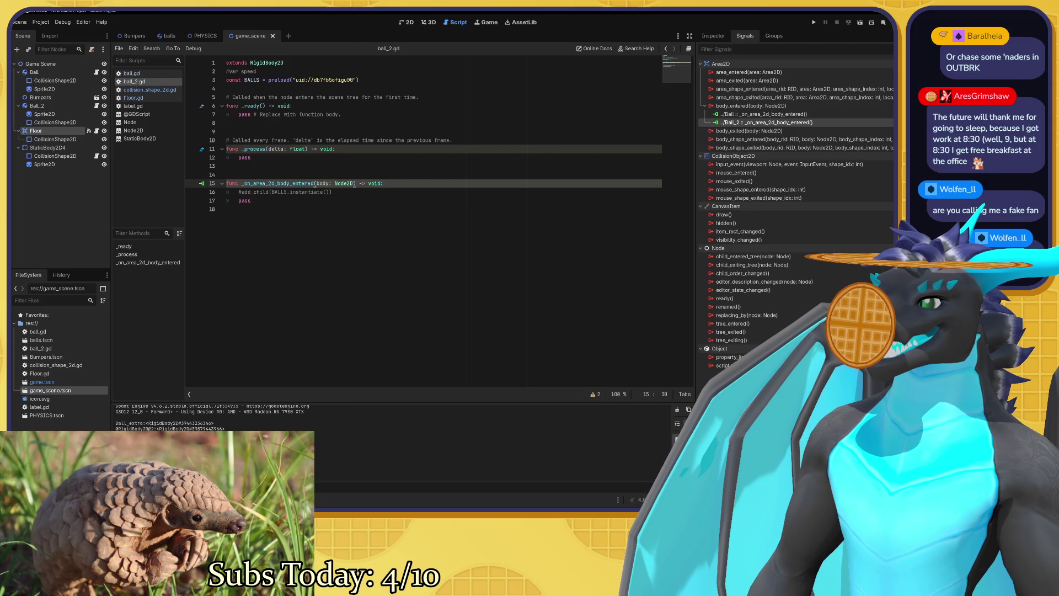
pyautogui.doubleClick(251, 105)
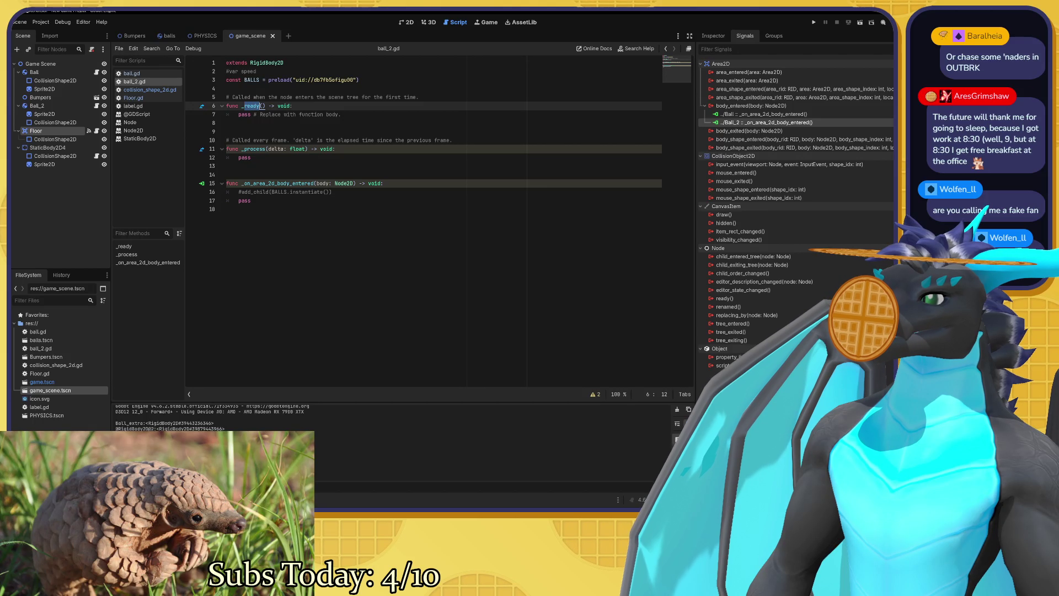
pyautogui.click(259, 105)
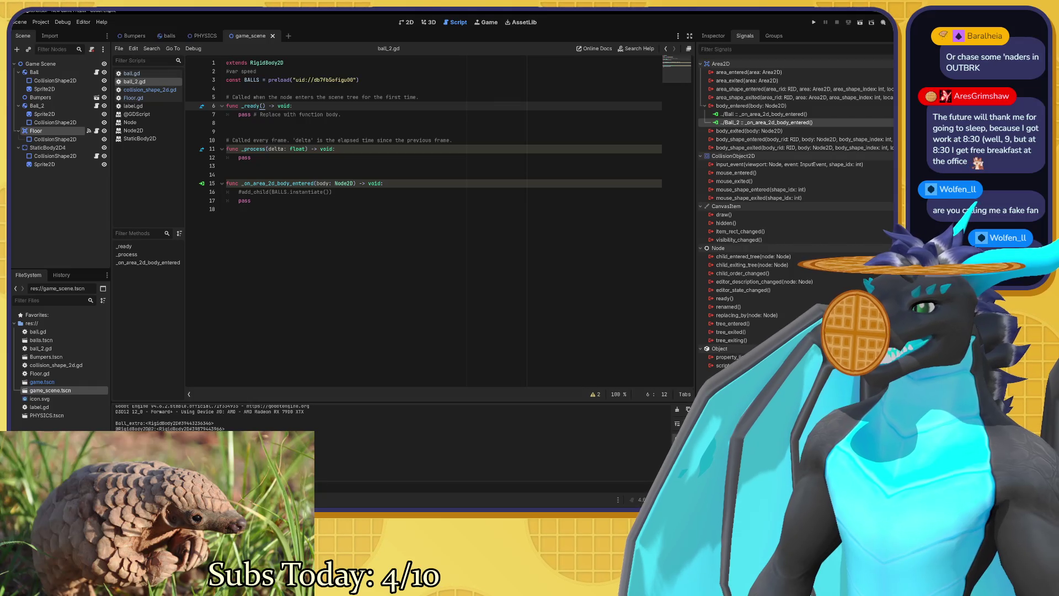
pyautogui.press('BackSpace')
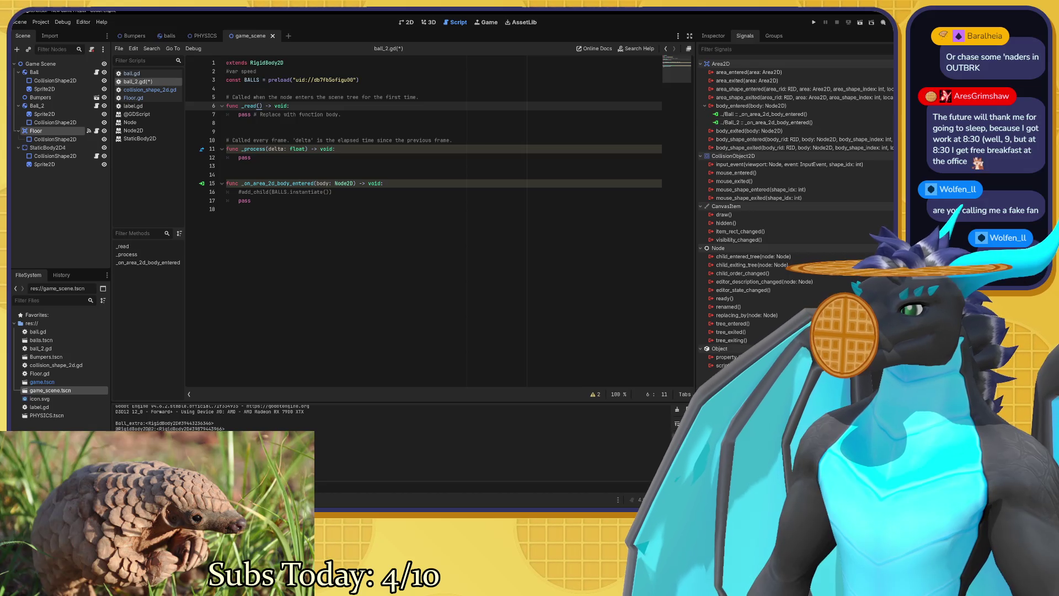
pyautogui.write('y')
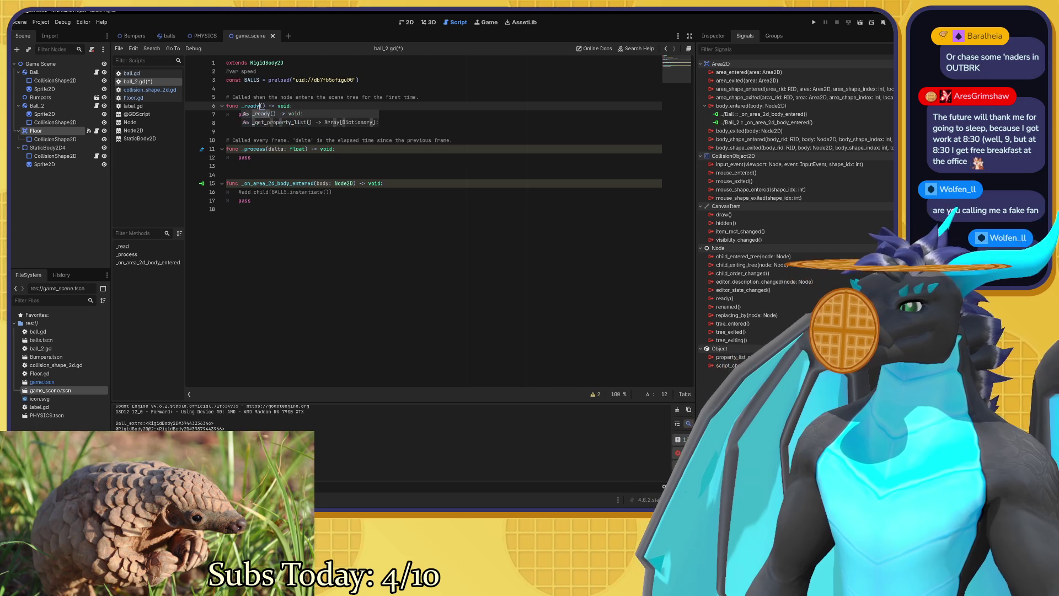
pyautogui.press('Right')
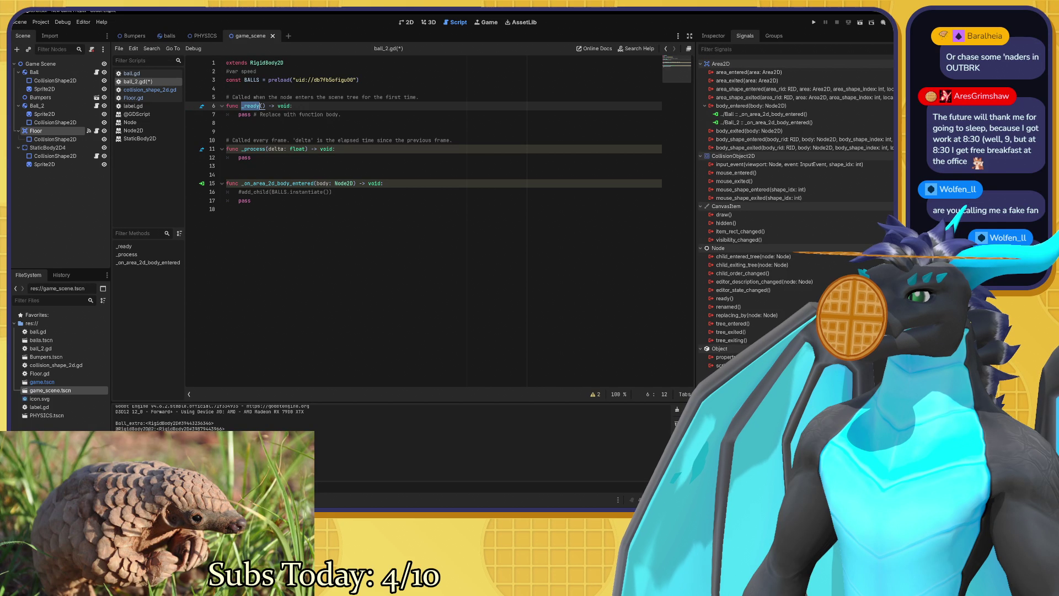
pyautogui.press('Left')
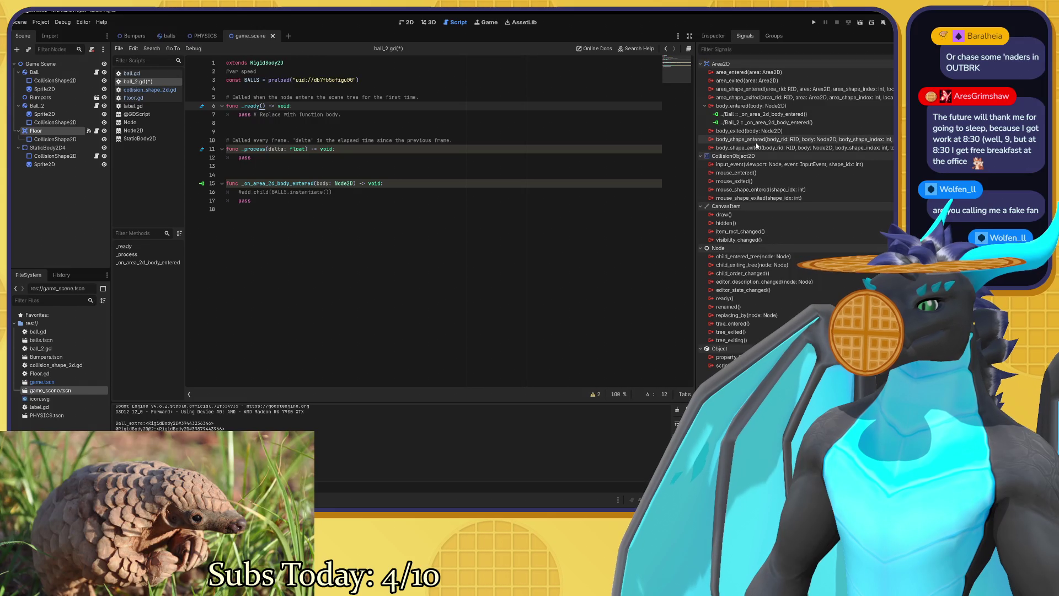
pyautogui.click(767, 122)
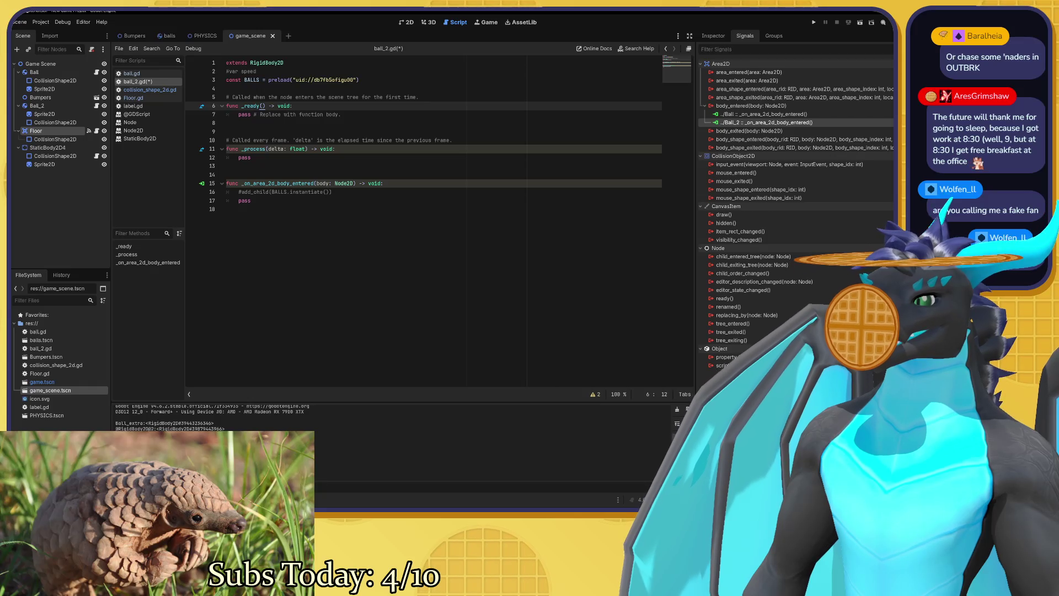
# Disconnect Floor's body_entered from Ball_2's handler, then save and run the game with F5.
pyautogui.press('Delete')
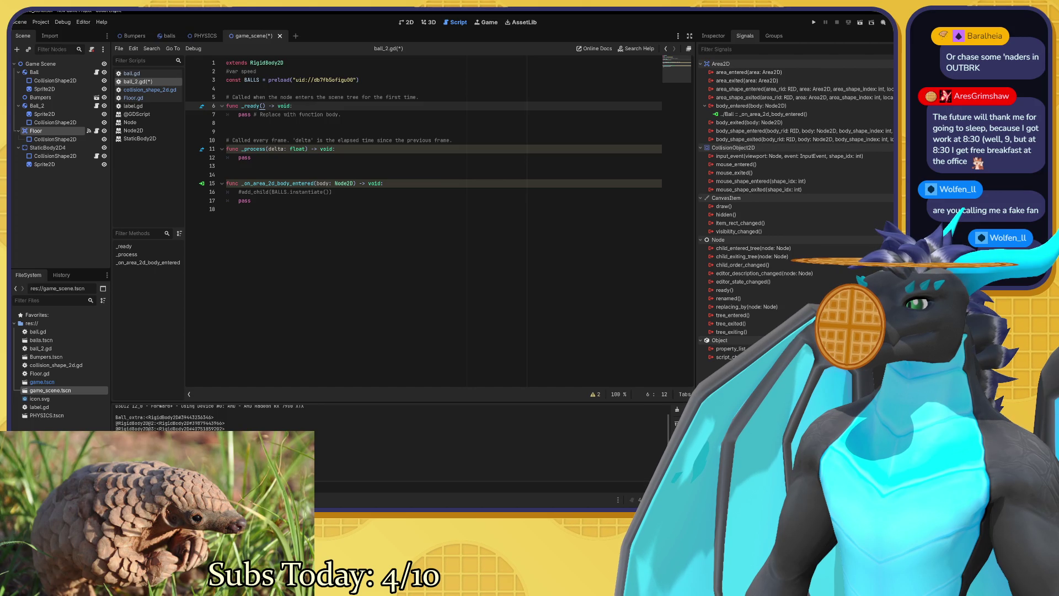
pyautogui.hotkey('ctrl', 'z')
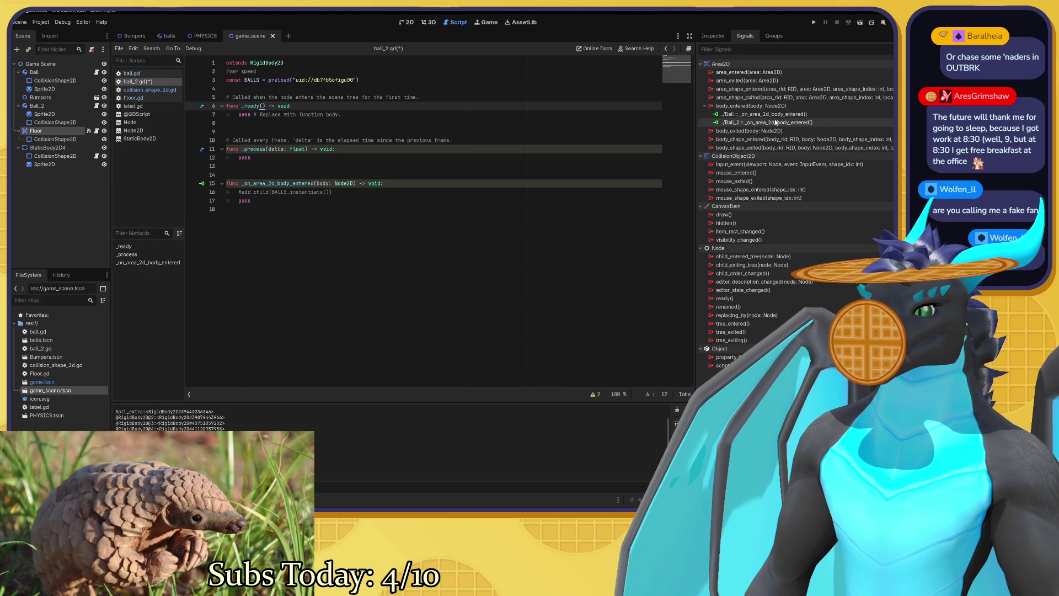
pyautogui.click(776, 123)
pyautogui.press('Delete')
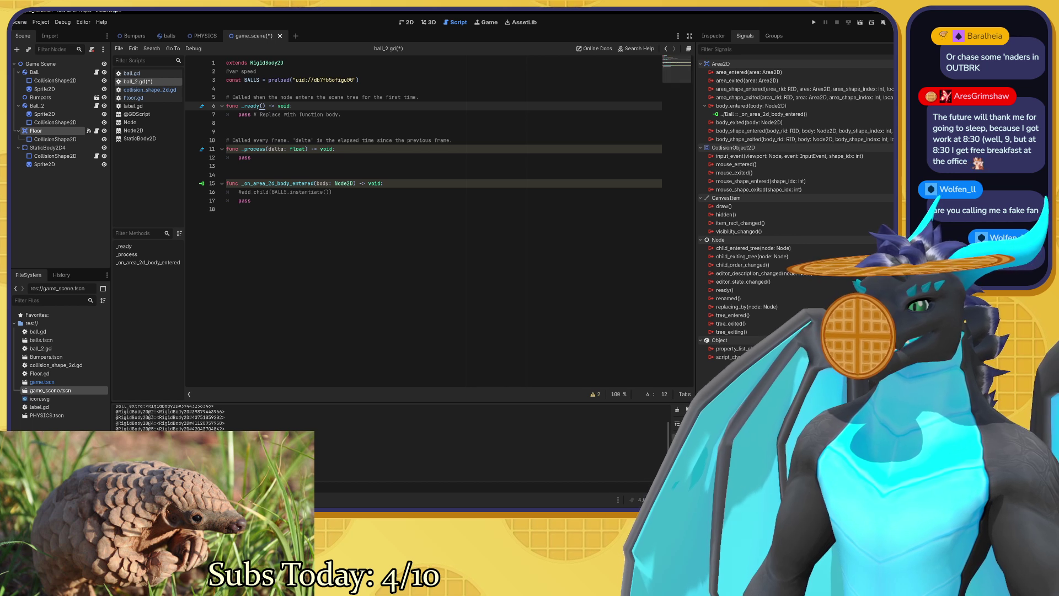
pyautogui.click(478, 280)
pyautogui.press('F5')
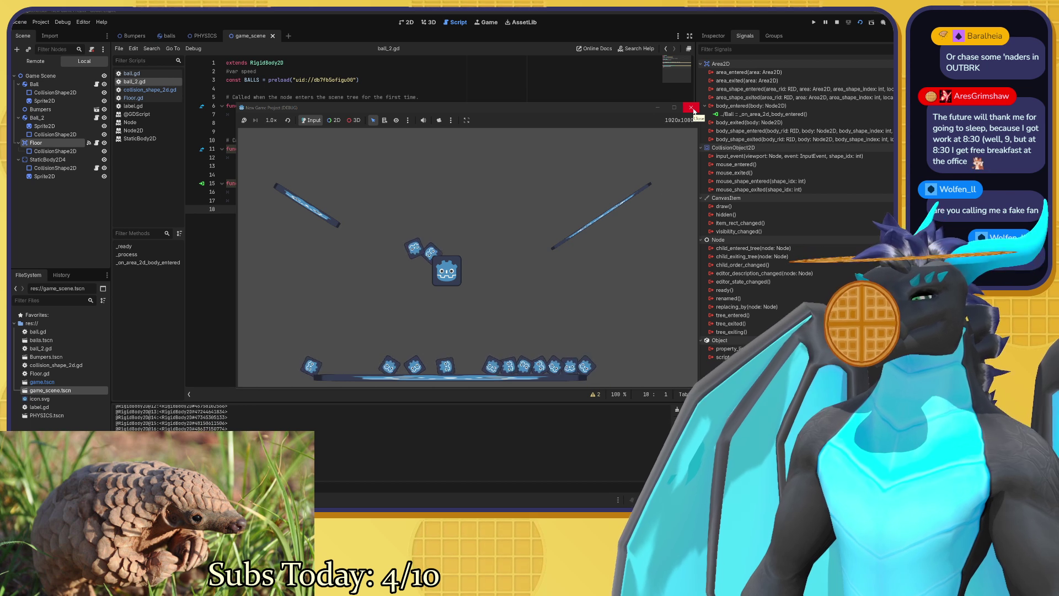
# Close the running game window and return to line 6 of ball_2.gd.
pyautogui.click(692, 108)
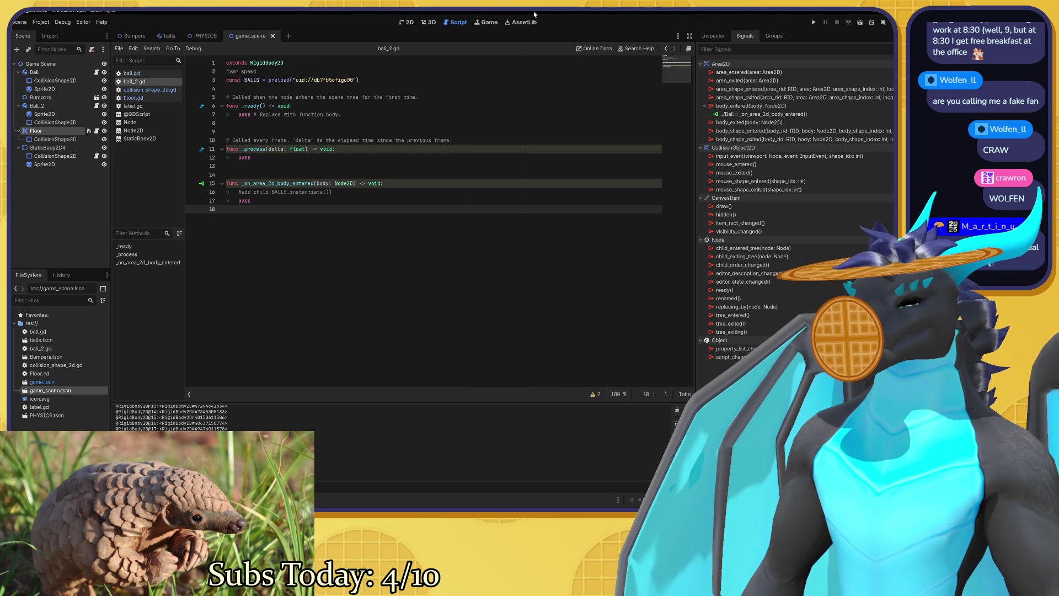
pyautogui.click(261, 105)
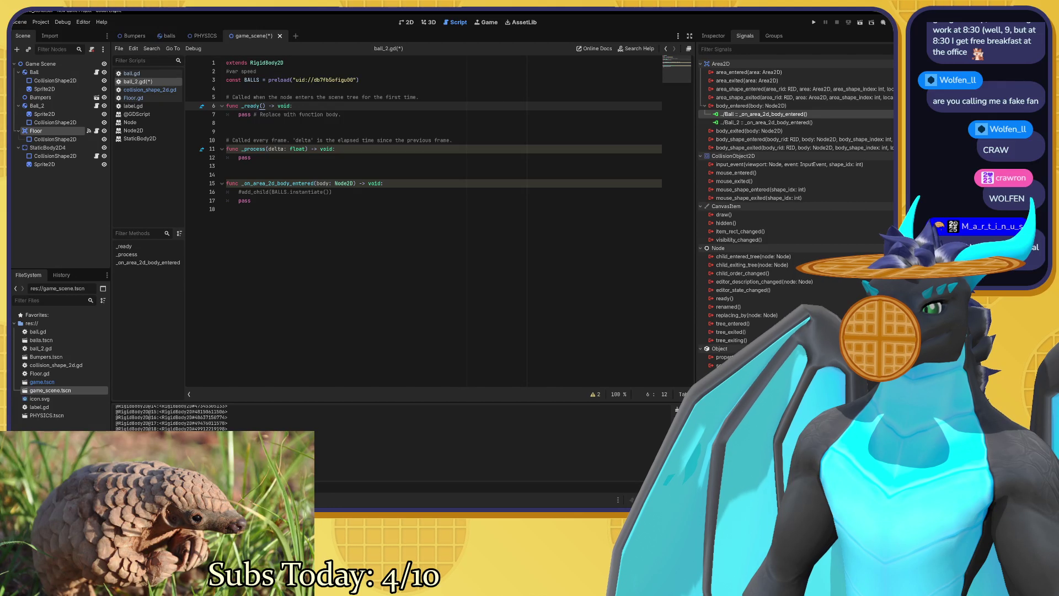
# Test-run the game without the Ball connection, then restore that connection with Ctrl+Z.
pyautogui.press('Delete')
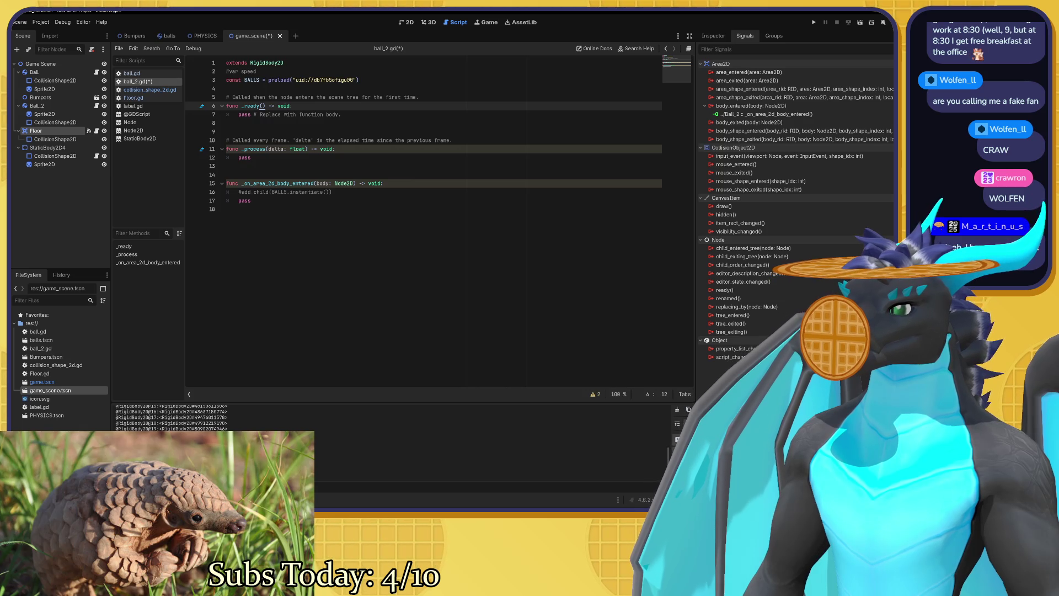
pyautogui.press('F5')
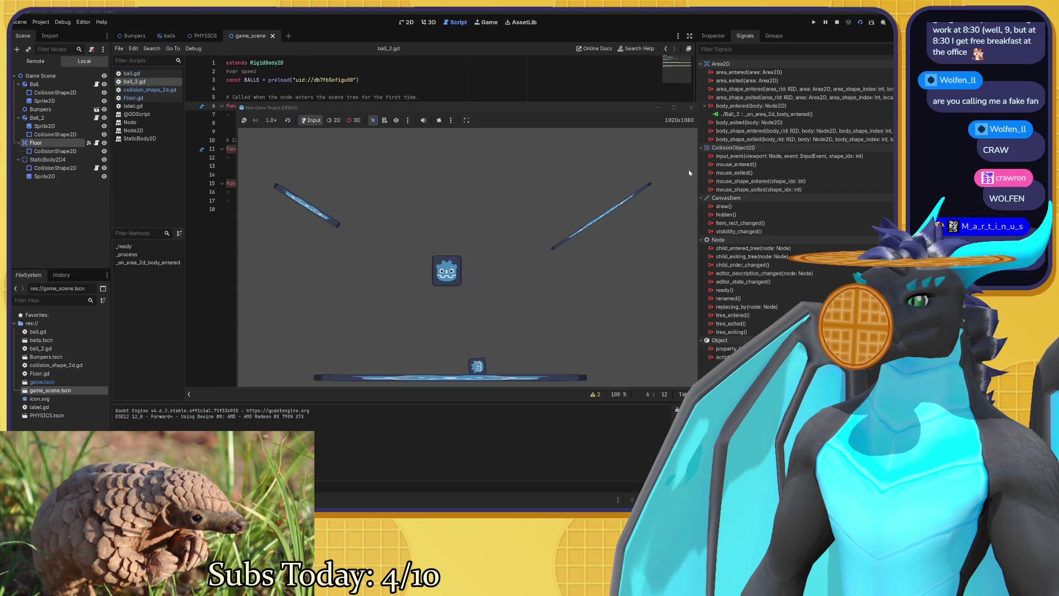
pyautogui.click(692, 108)
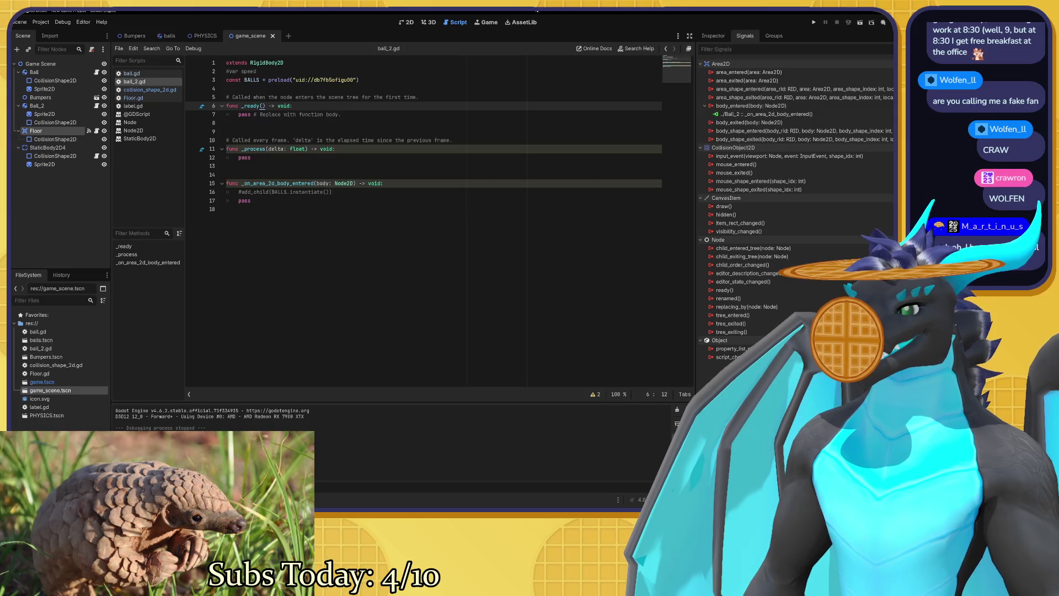
pyautogui.hotkey('ctrl', 'z')
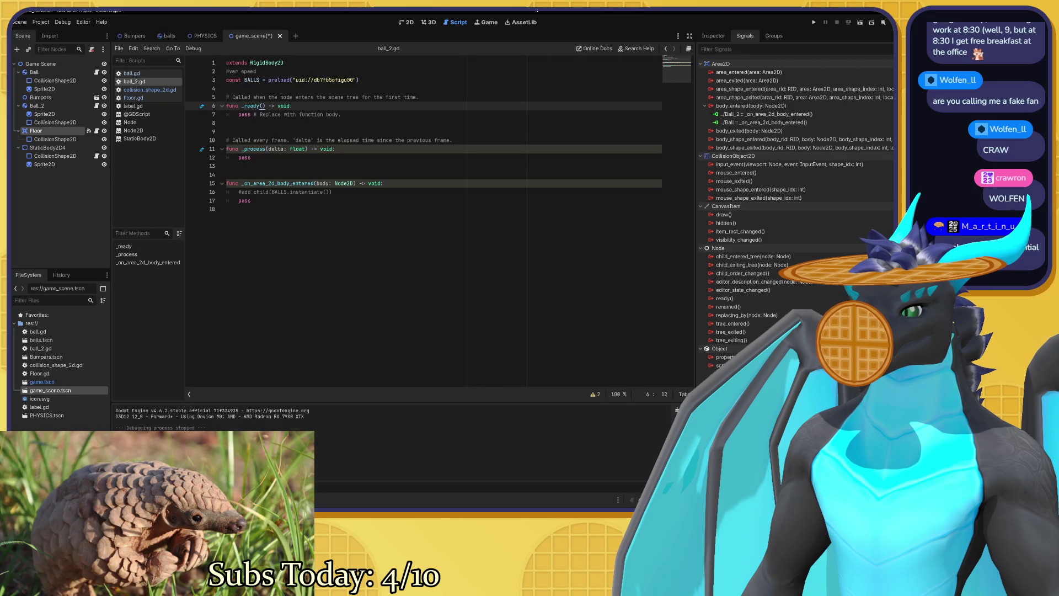
# Remove the Ball_2 connection from Floor's body_entered signal.
pyautogui.click(773, 113)
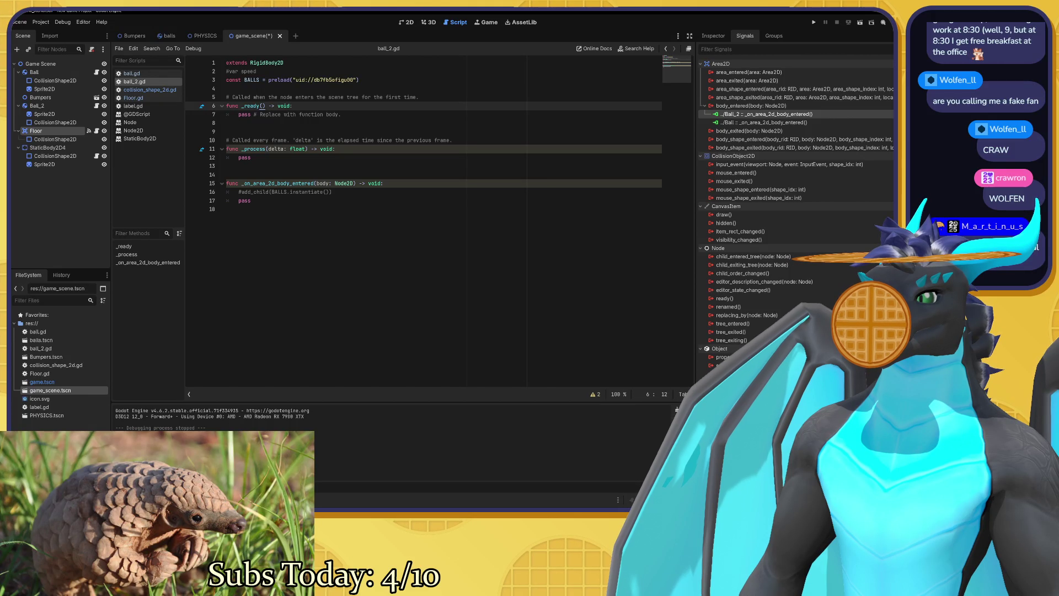
pyautogui.press('Delete')
pyautogui.click(774, 115)
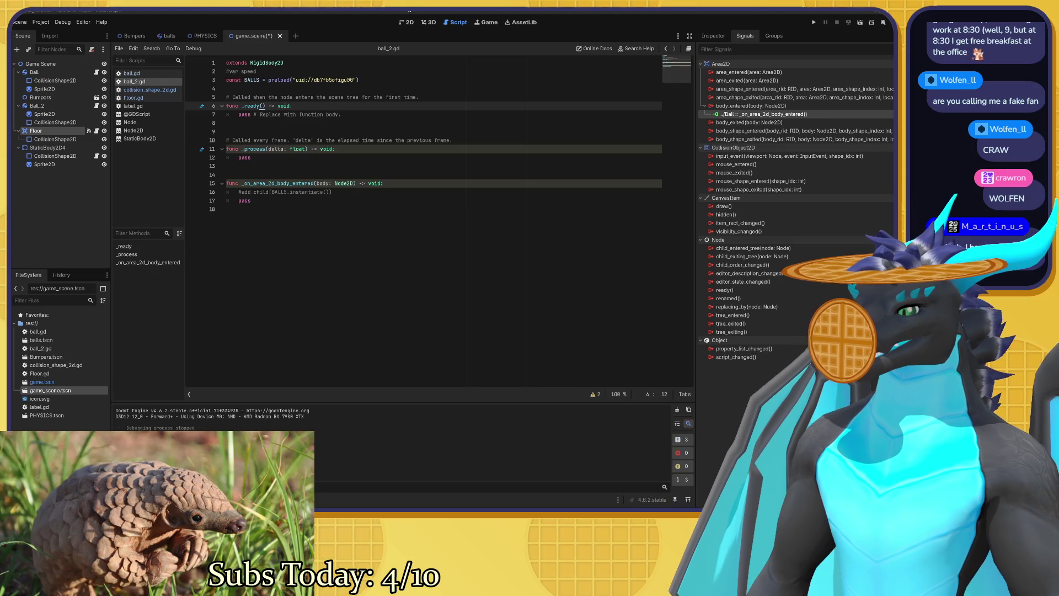
# Open the ball.gd script for editing.
pyautogui.click(132, 74)
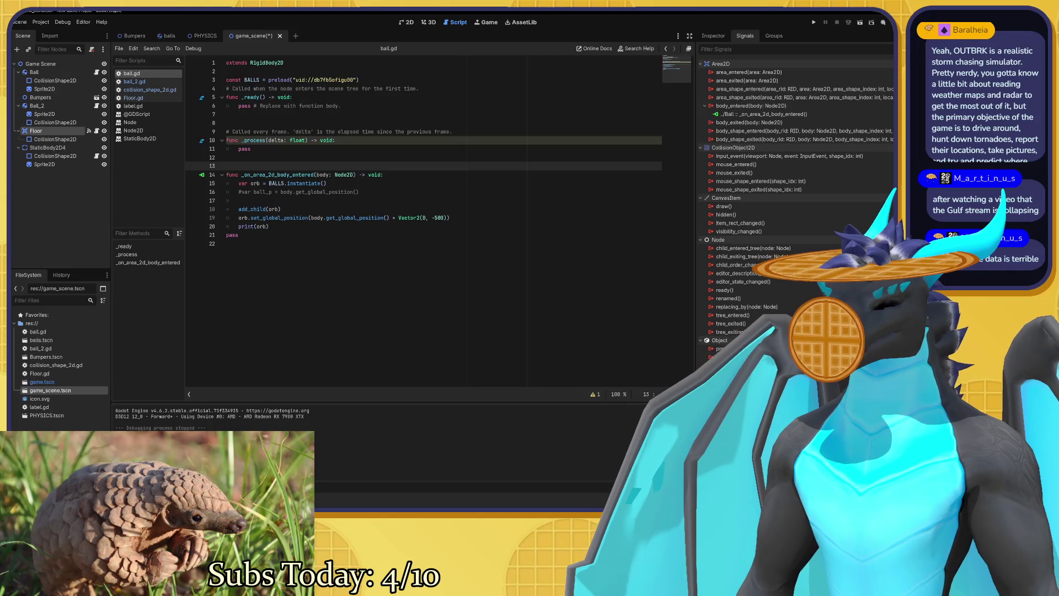
# Save the game scene and switch to the 2D coordinate systems docs page in the browser.
pyautogui.hotkey('ctrl', 's')
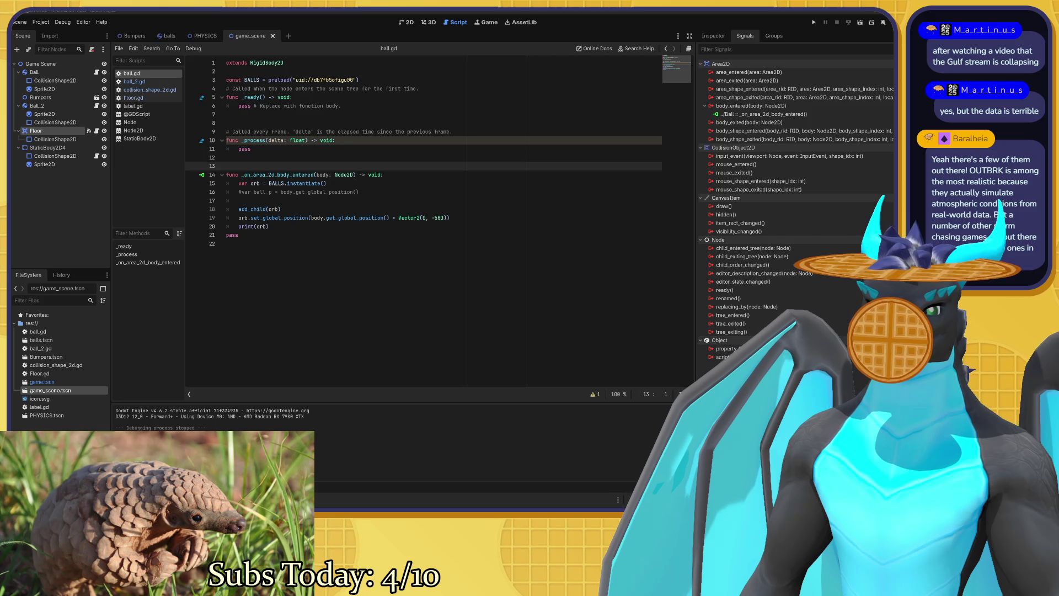
pyautogui.hotkey('alt', 'Tab')
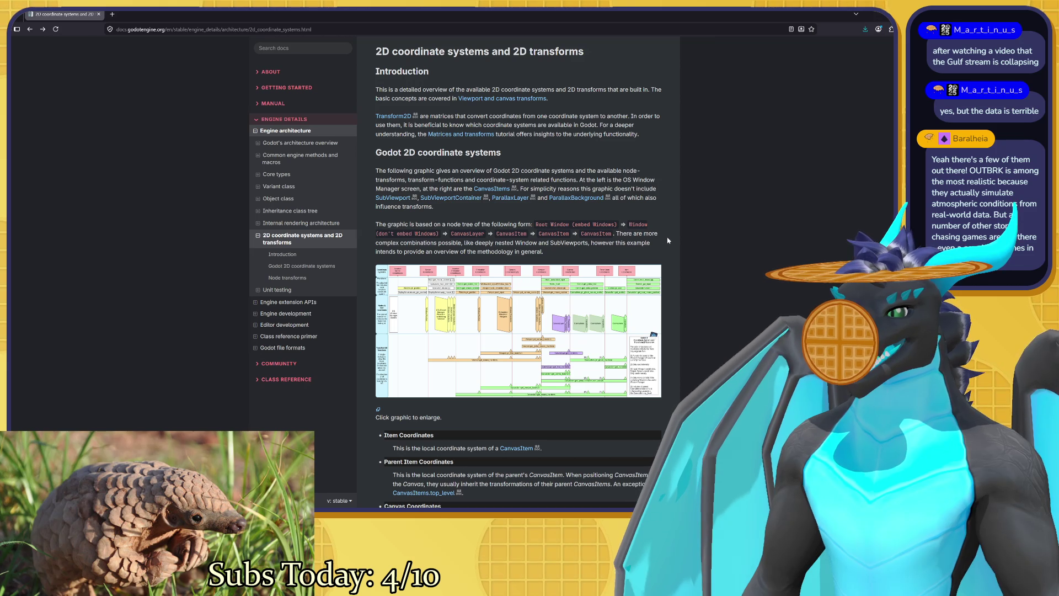
# Open the full-size transforms_overview.webp coordinate system diagram from the docs page.
pyautogui.scroll(-2, 545, 223)
pyautogui.click(545, 223)
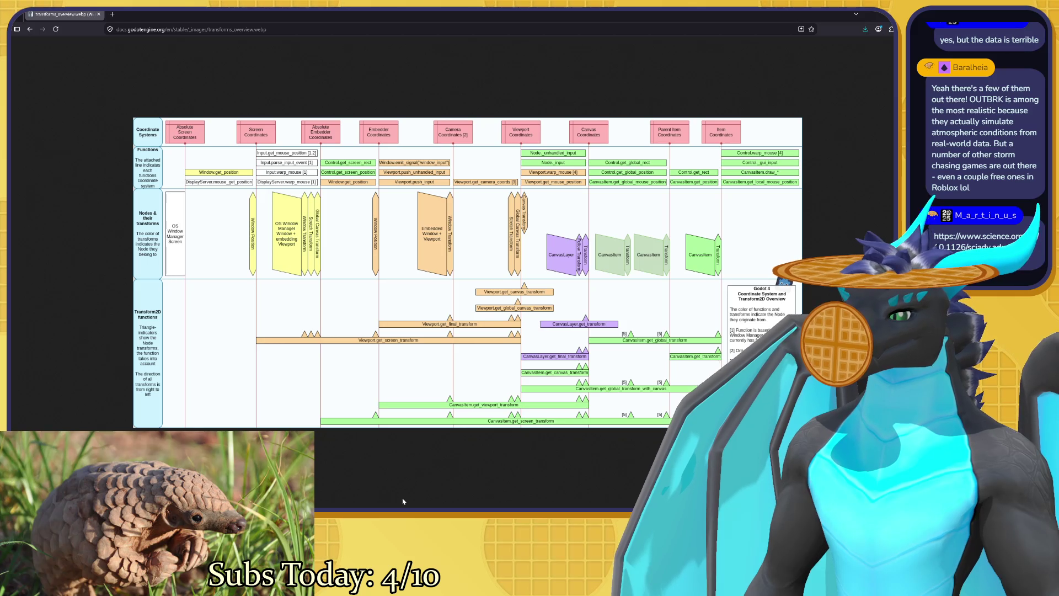
# Back in the editor, try typing 'viewport.' and 'func' on line 13 of ball.gd, then erase it.
pyautogui.hotkey('alt', 'Tab')
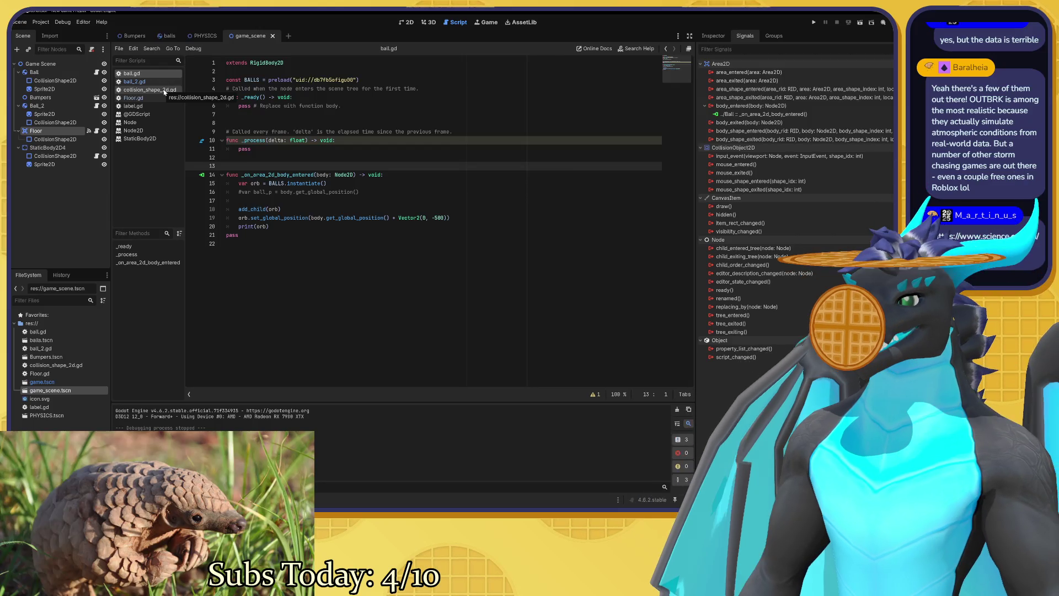
pyautogui.write('ve')
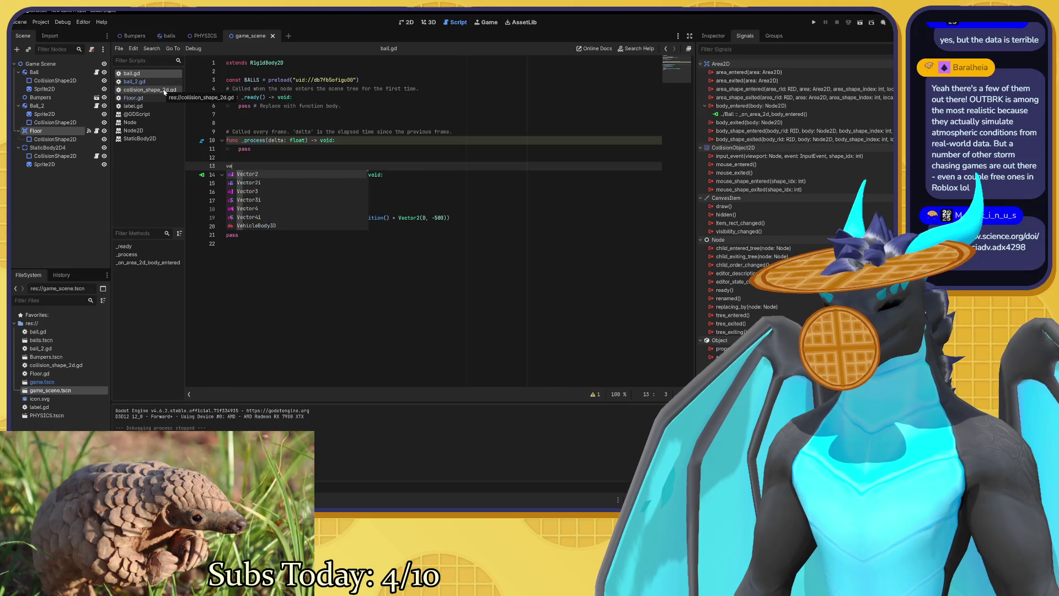
pyautogui.press('BackSpace')
pyautogui.write('iewport')
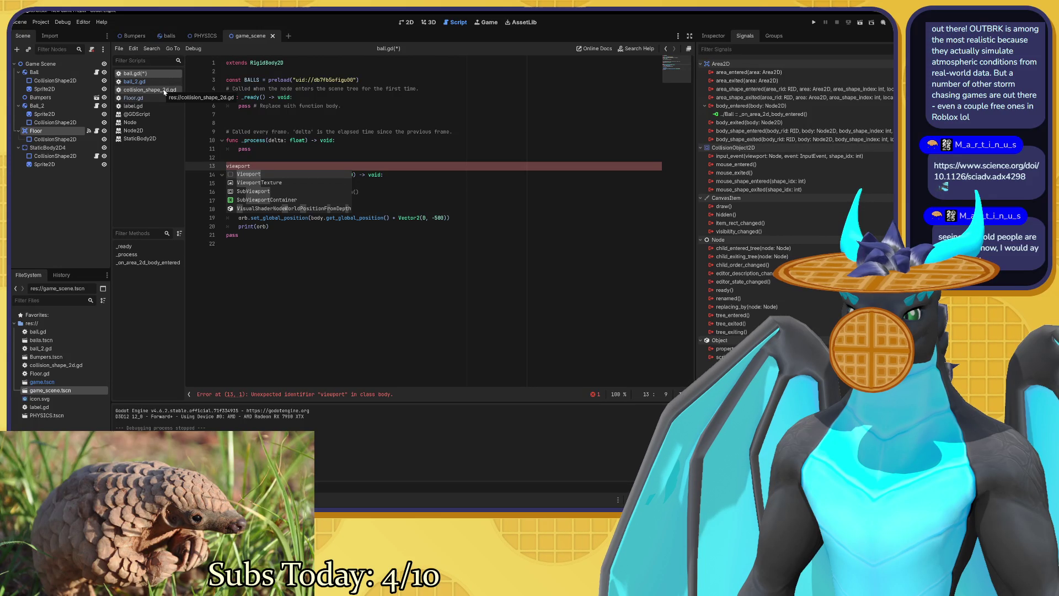
pyautogui.write('.')
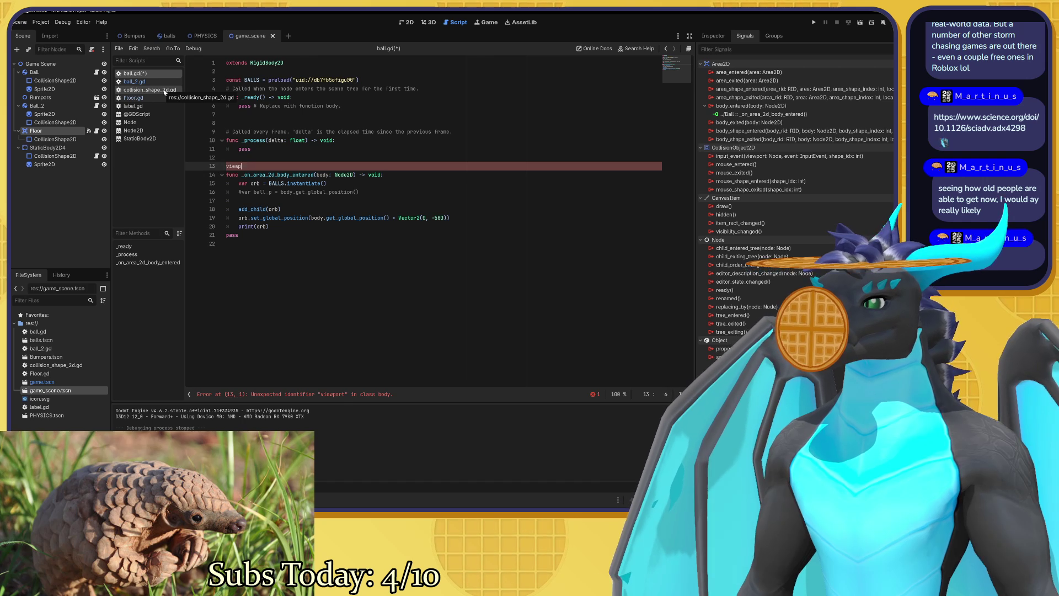
pyautogui.write('func')
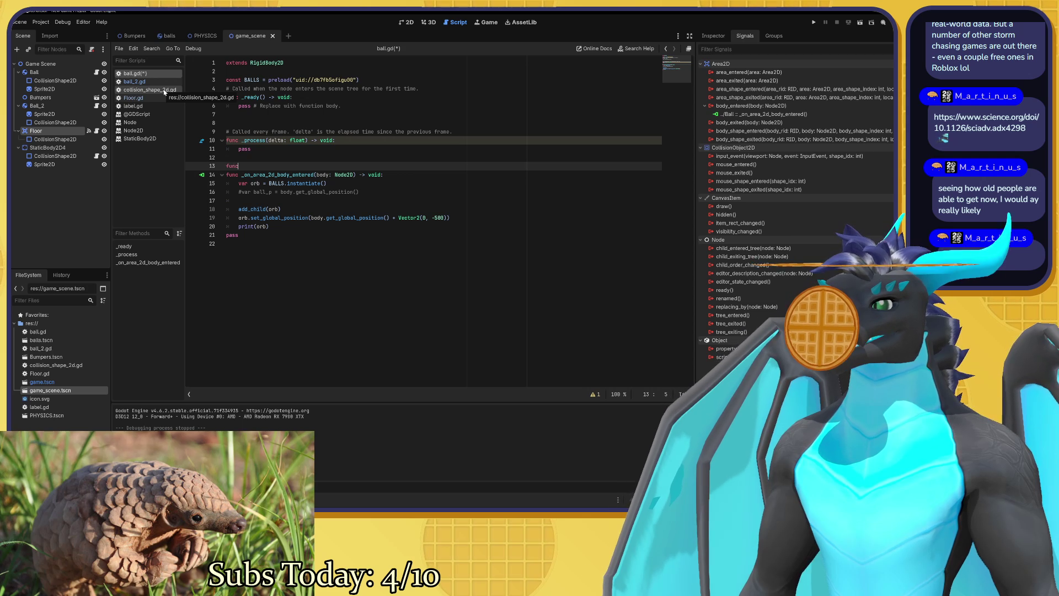
pyautogui.press('BackSpace')
pyautogui.press('BackSpace')
pyautogui.press('BackSpace')
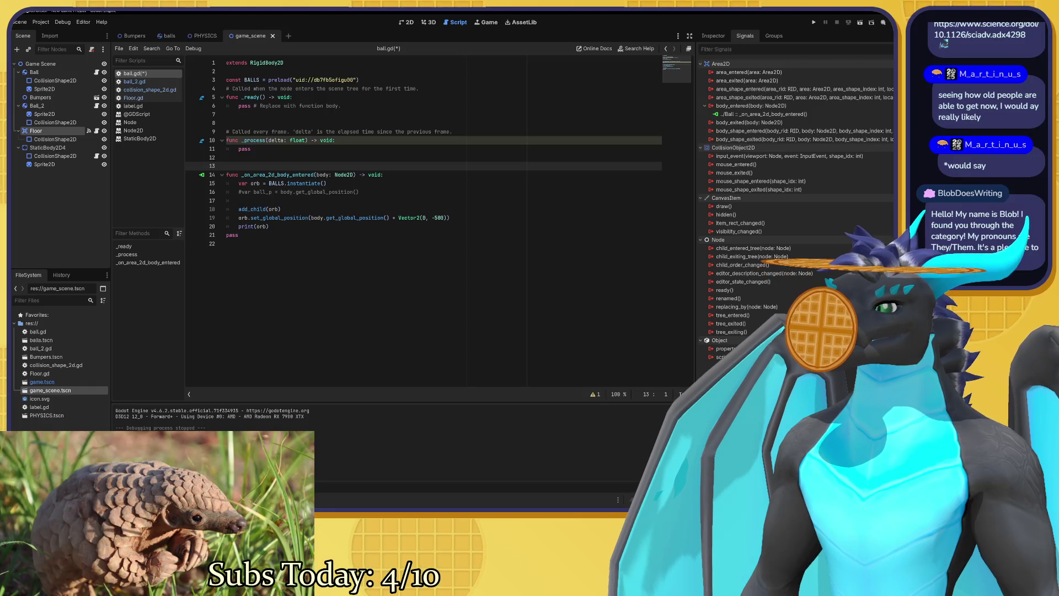
pyautogui.click(239, 200)
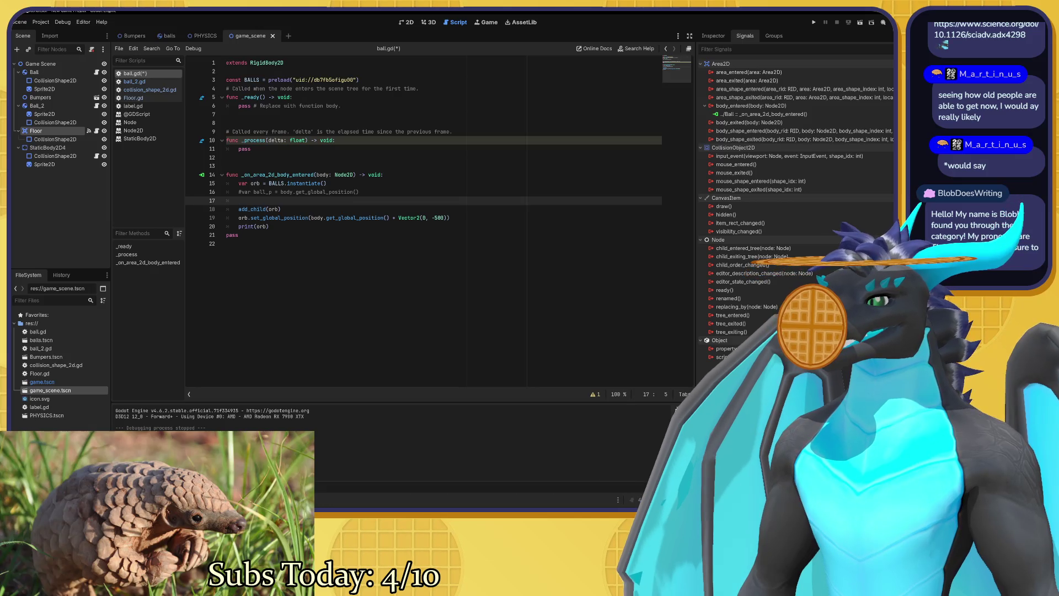
pyautogui.click(226, 175)
pyautogui.write('#')
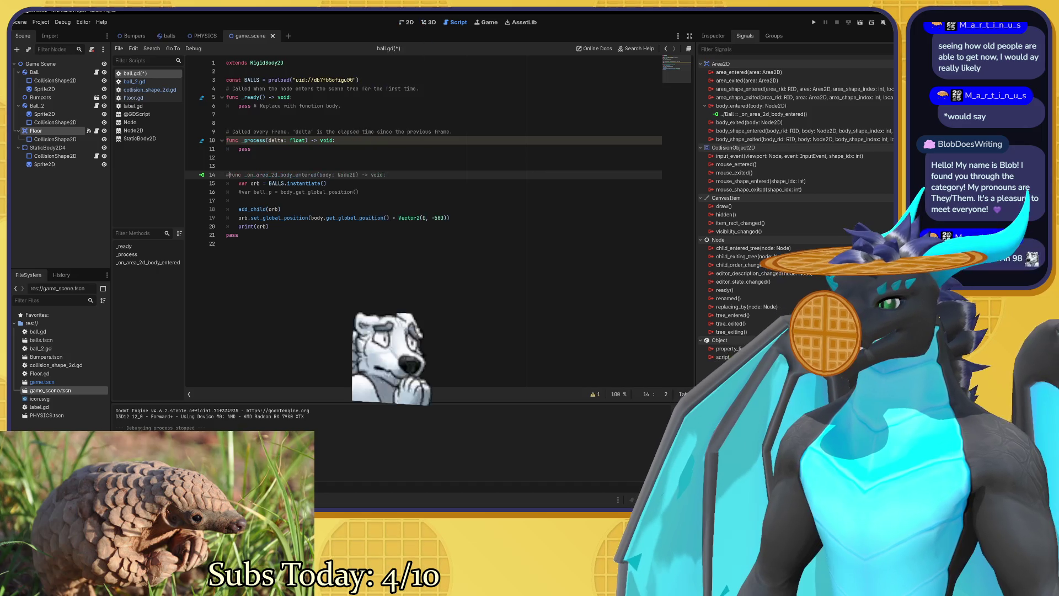
pyautogui.press('BackSpace')
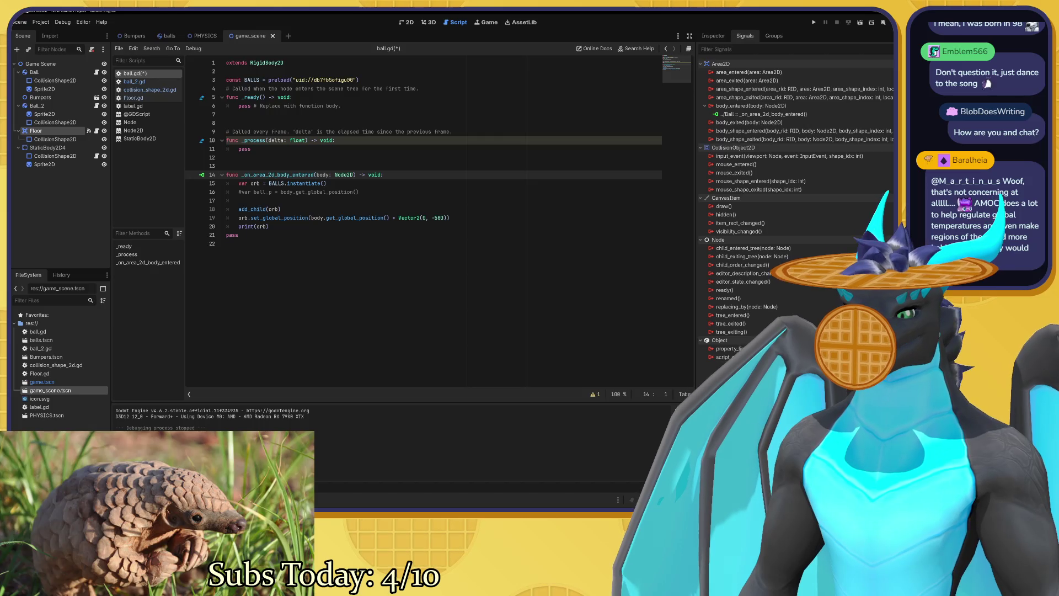
pyautogui.moveTo(306, 183)
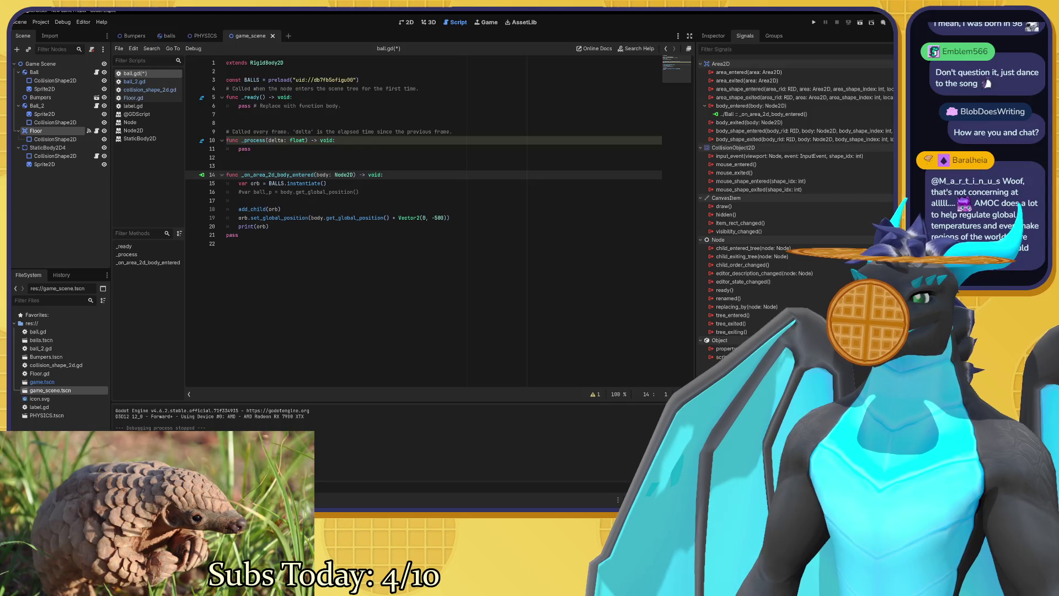
pyautogui.click(228, 157)
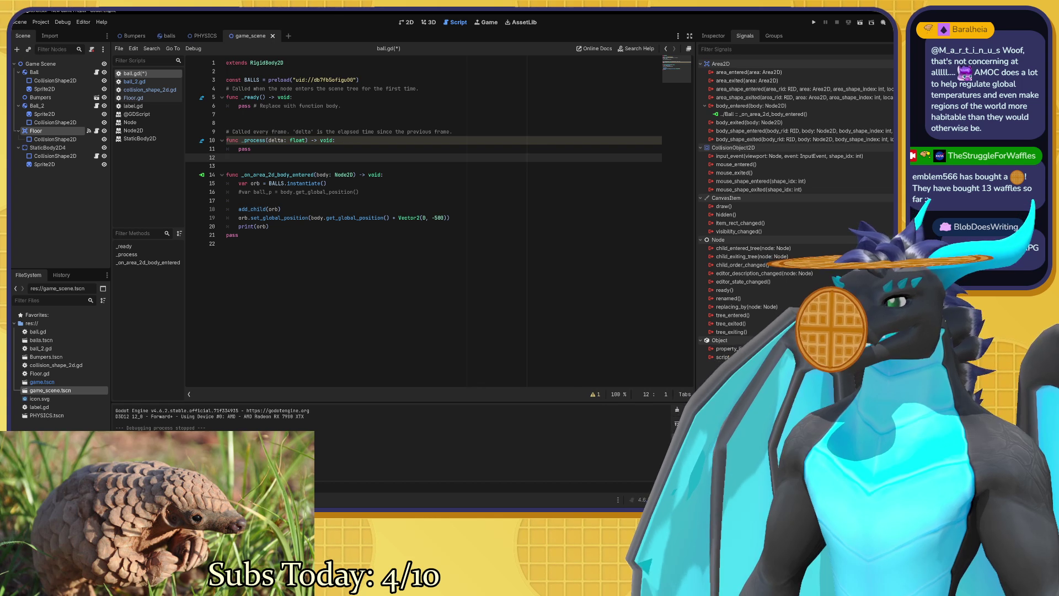
pyautogui.click(48, 73)
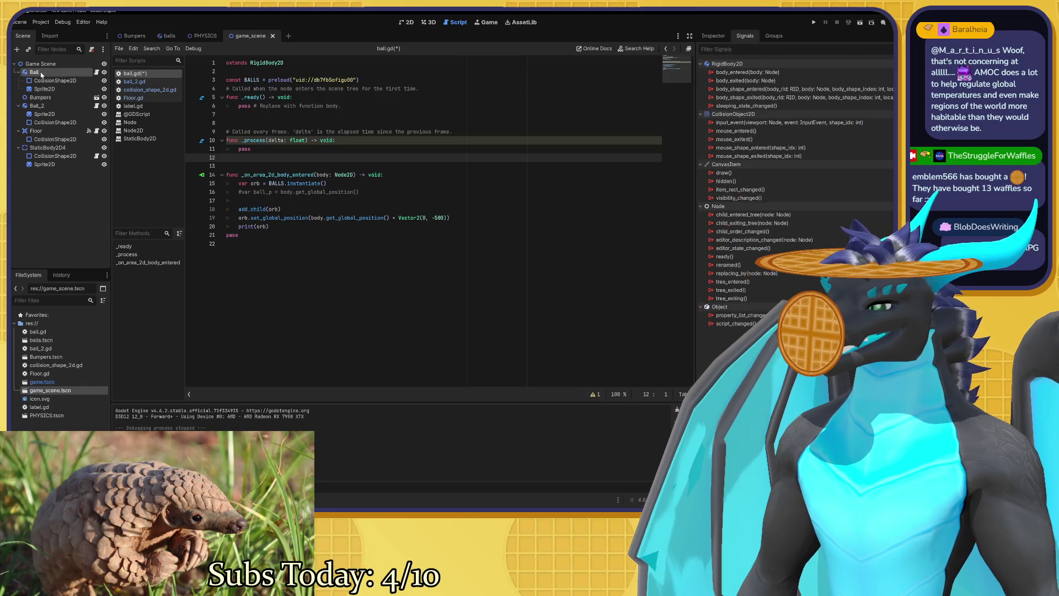
pyautogui.click(48, 64)
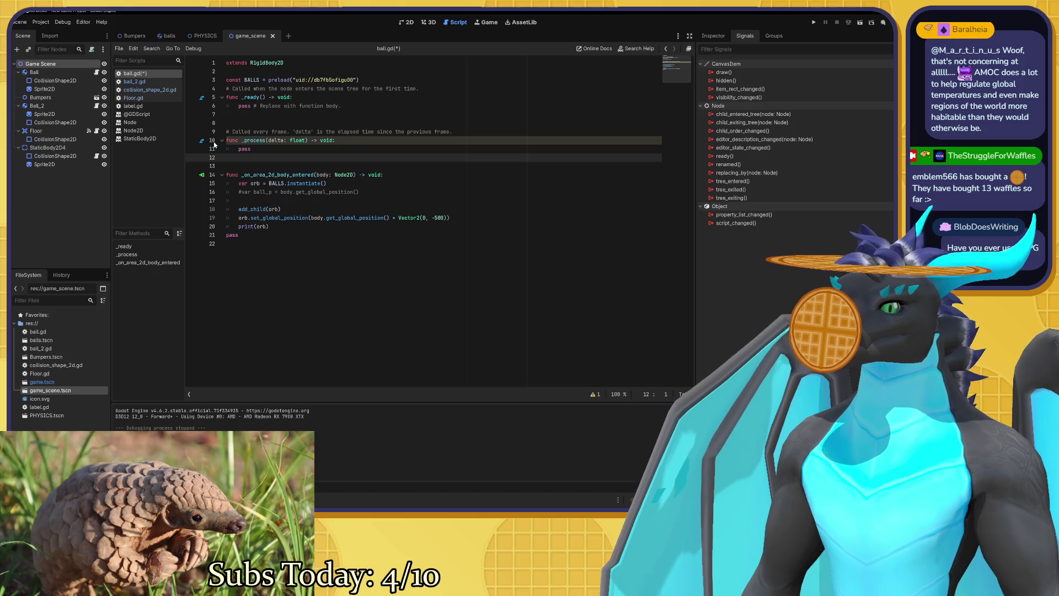
pyautogui.moveTo(256, 140)
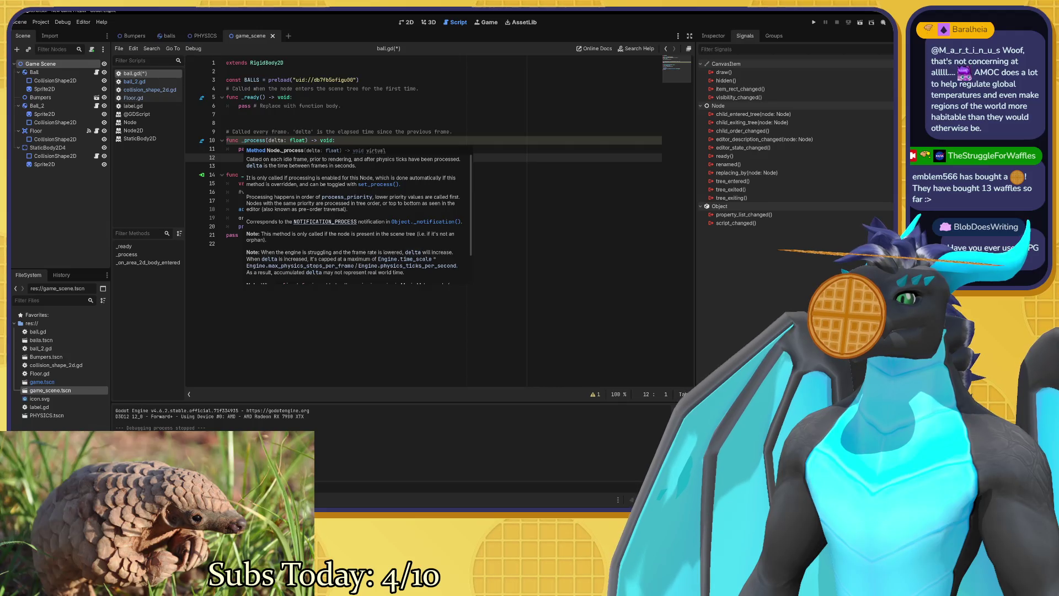
pyautogui.click(55, 72)
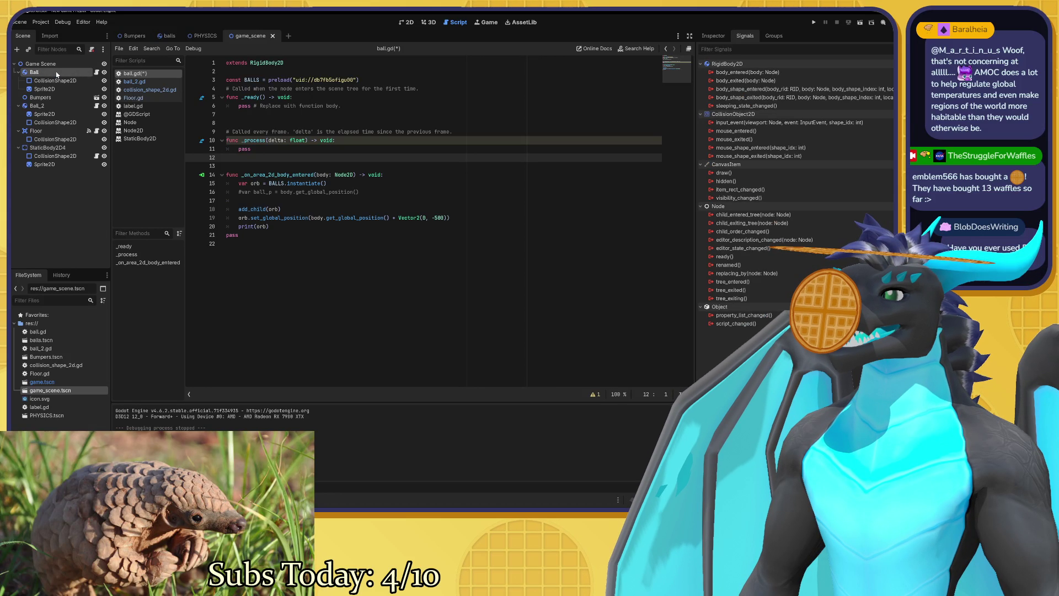
pyautogui.click(204, 38)
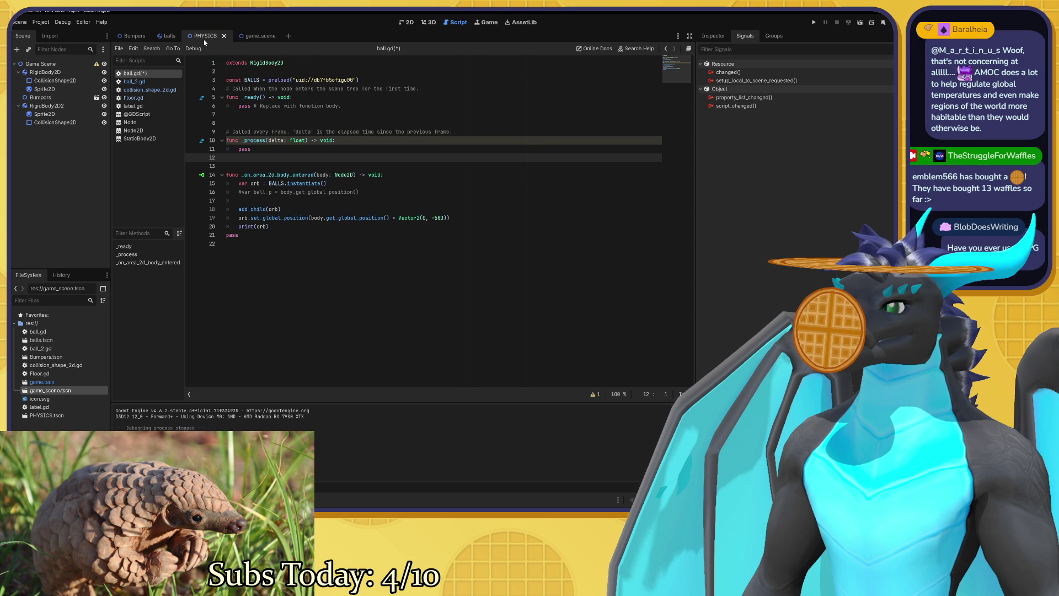
pyautogui.click(250, 36)
# Show the game scene in the 2D workspace and pan across the balls, bumpers and floor.
pyautogui.click(412, 23)
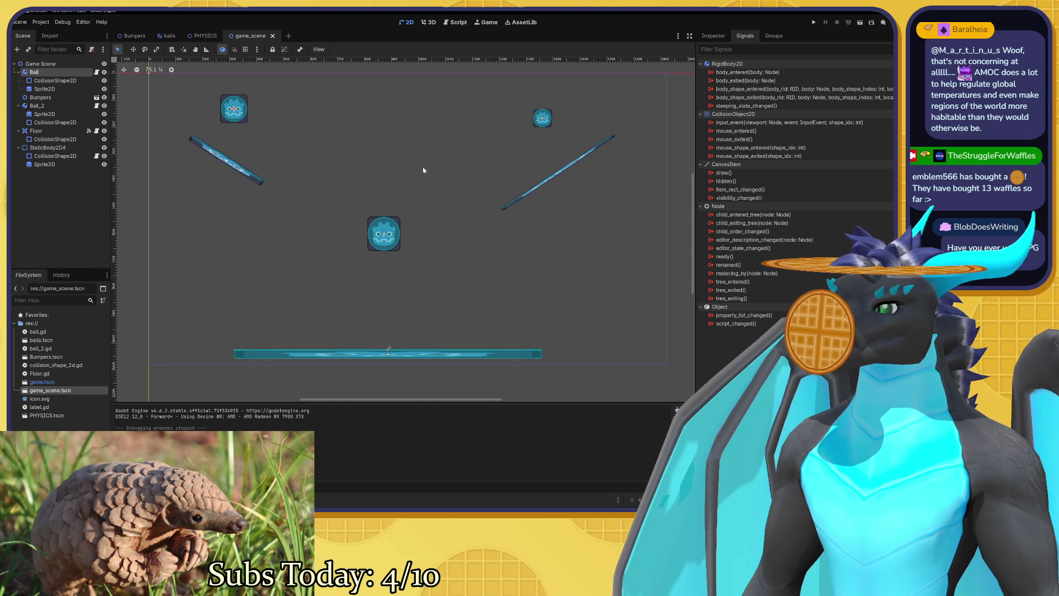
pyautogui.moveTo(423, 170); pyautogui.dragTo(416, 181)
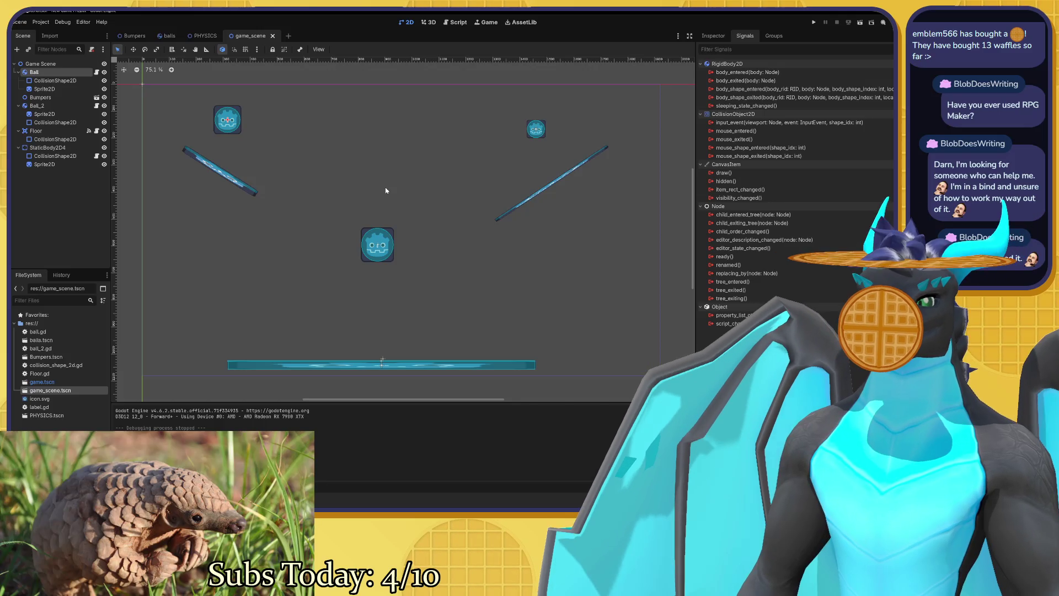
pyautogui.moveTo(392, 187); pyautogui.dragTo(357, 180)
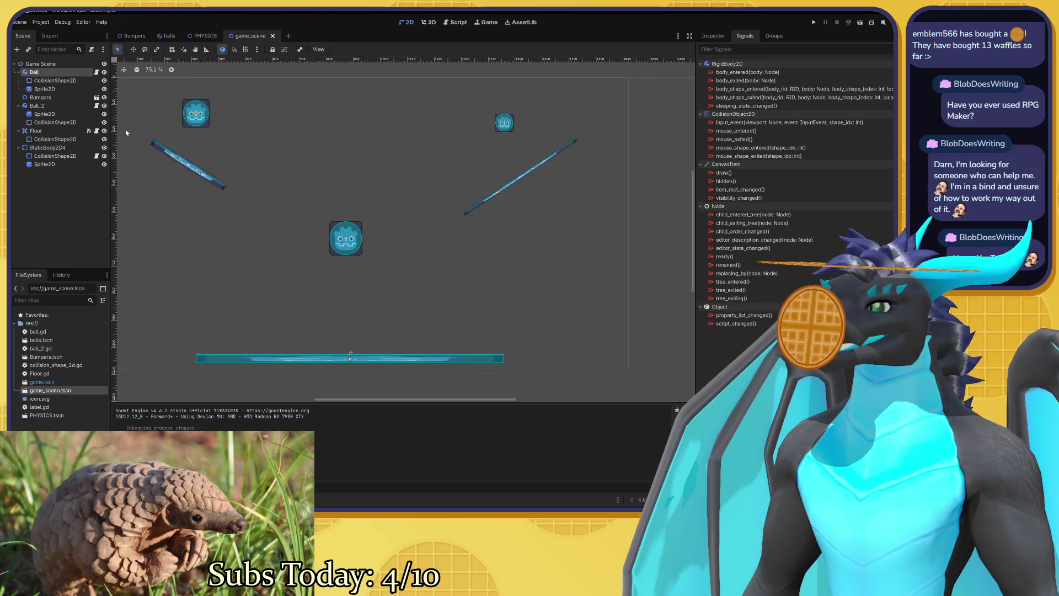
pyautogui.moveTo(156, 105); pyautogui.dragTo(190, 99)
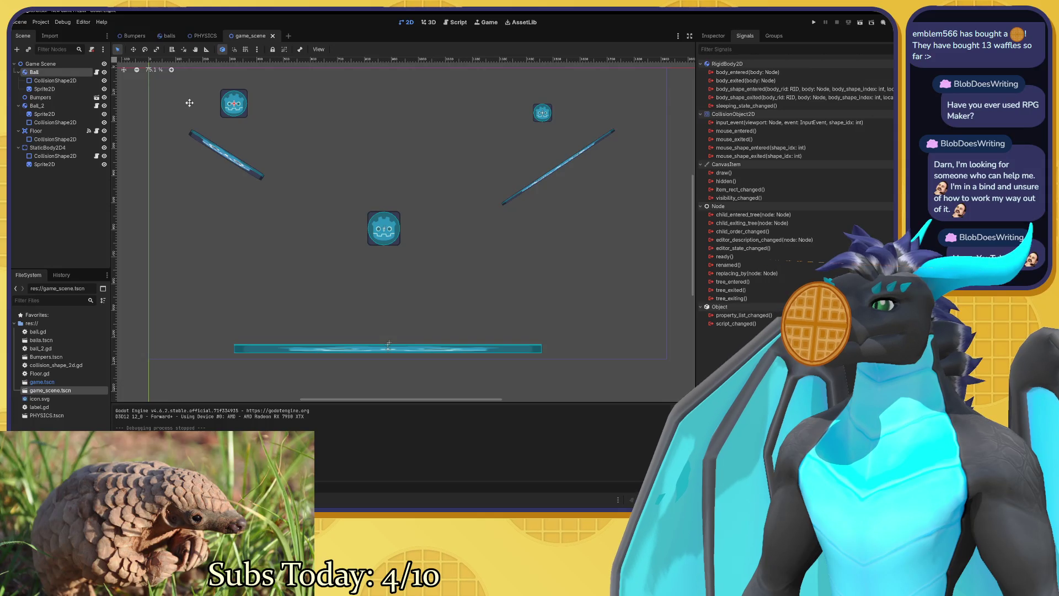
# Back in game_scene, hide and re-show Ball, then Ball_2, with their visibility eyes.
pyautogui.click(204, 36)
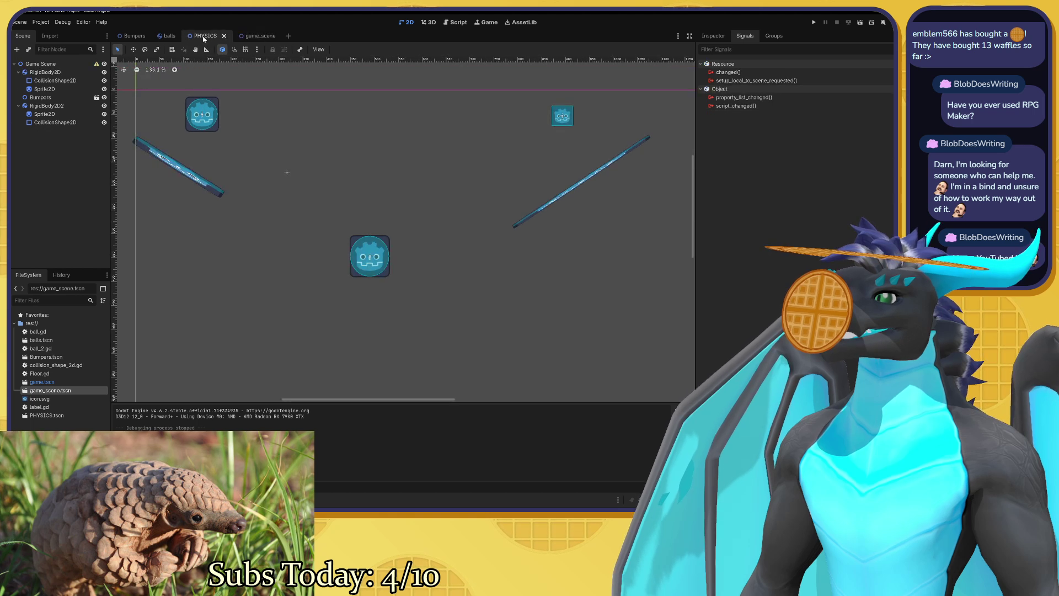
pyautogui.click(251, 36)
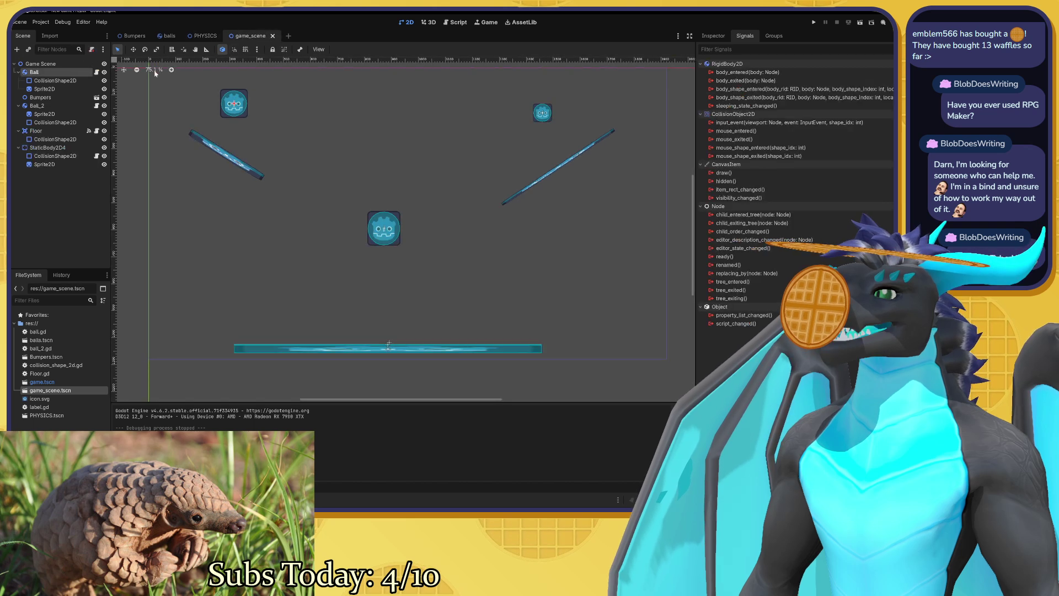
pyautogui.click(104, 71)
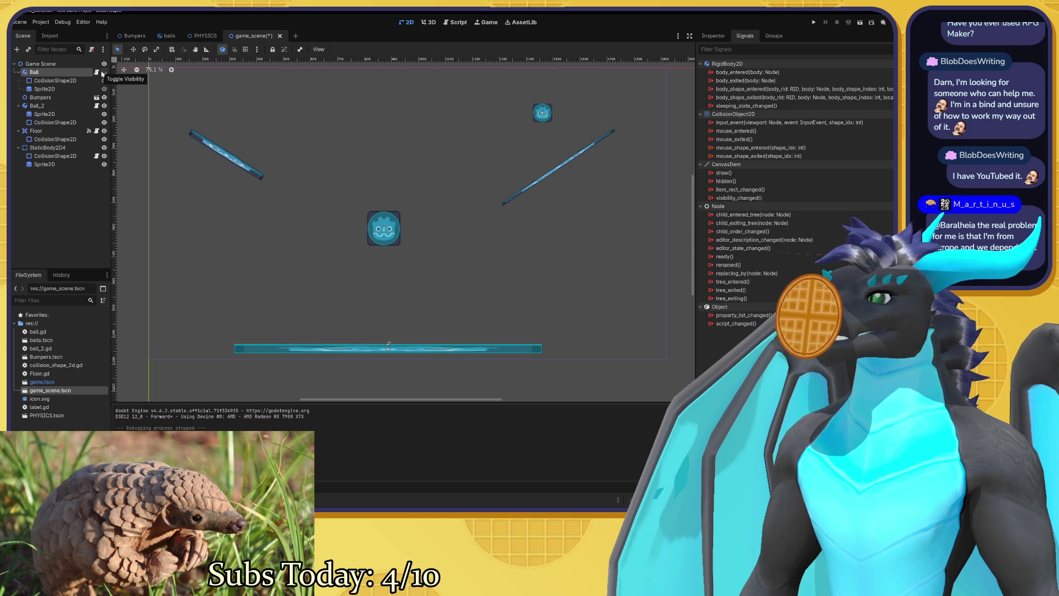
pyautogui.click(104, 72)
pyautogui.click(104, 106)
pyautogui.click(104, 105)
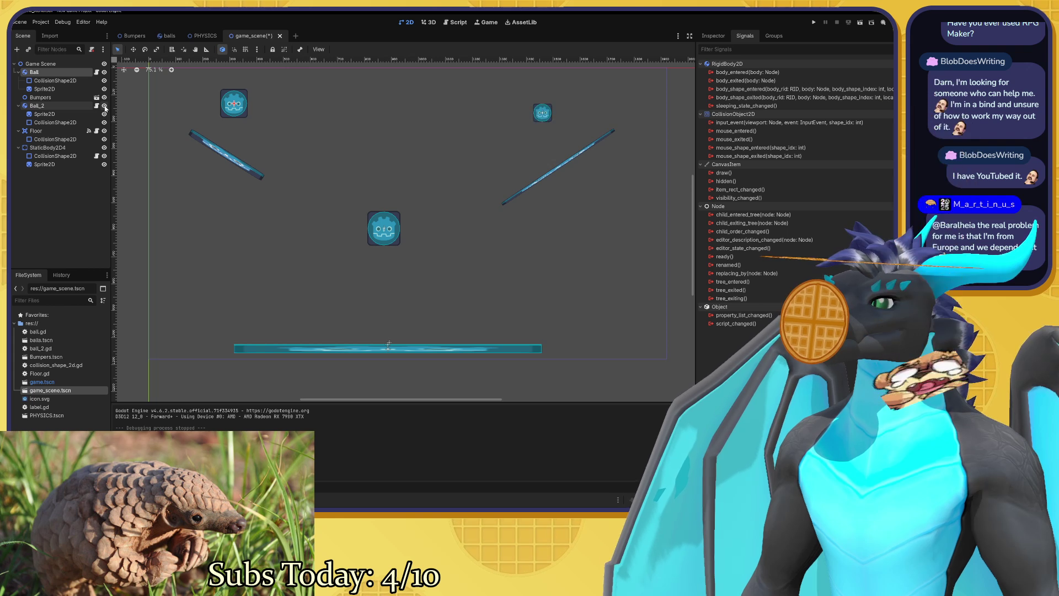
# Browse the Bumpers and balls tabs, hide Bumpers in PHYSICS, then return to game_scene.
pyautogui.click(135, 36)
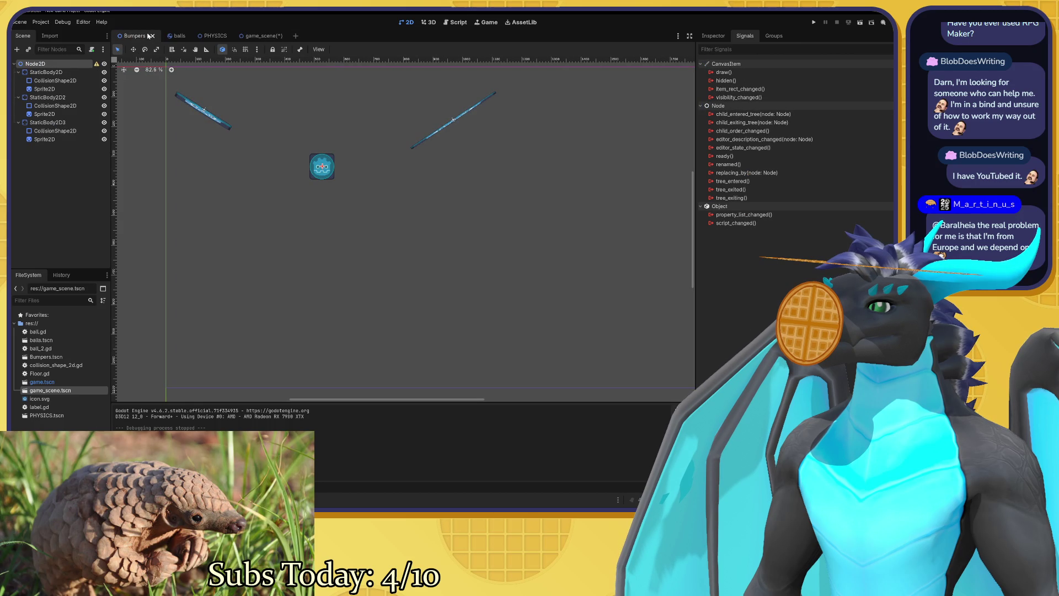
pyautogui.click(157, 36)
pyautogui.click(132, 36)
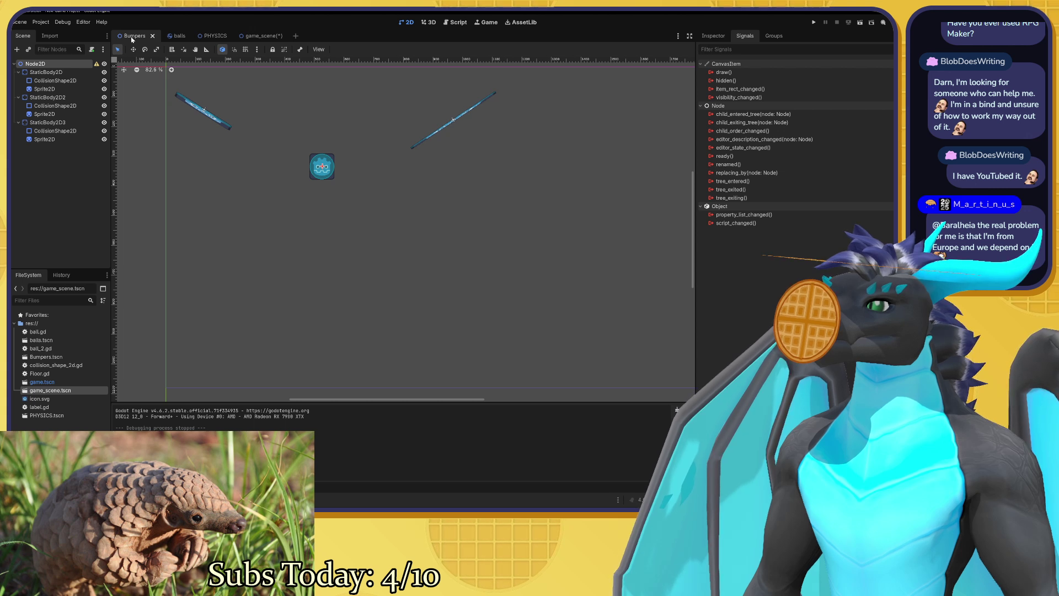
pyautogui.click(210, 35)
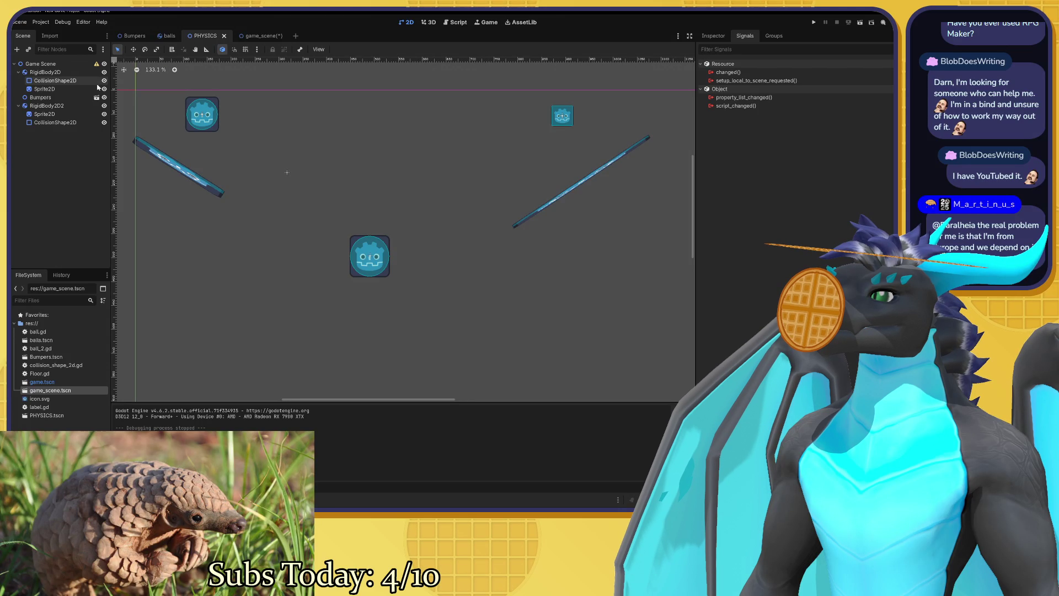
pyautogui.click(104, 97)
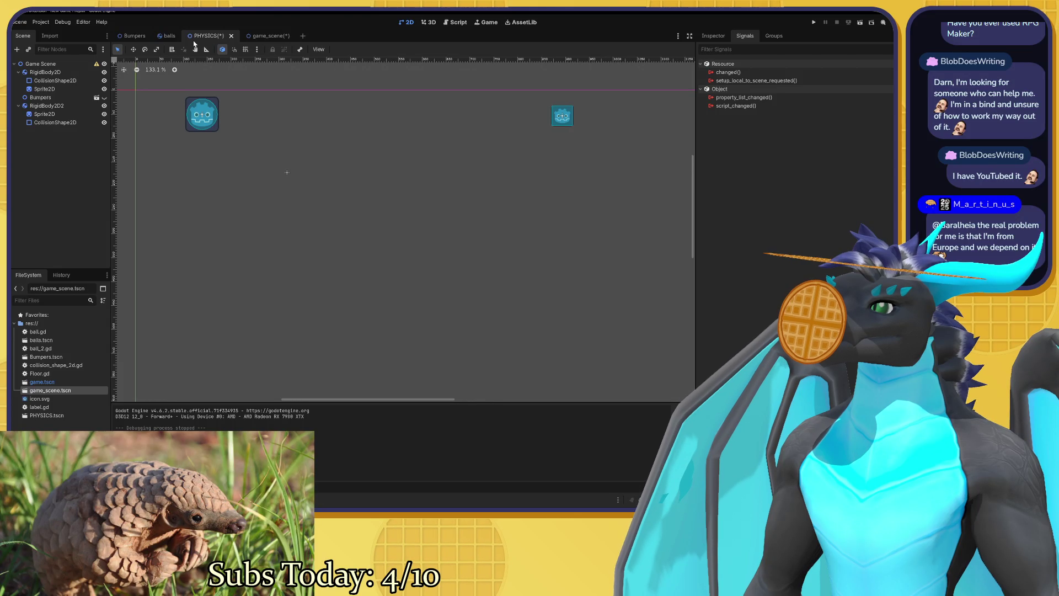
pyautogui.click(266, 36)
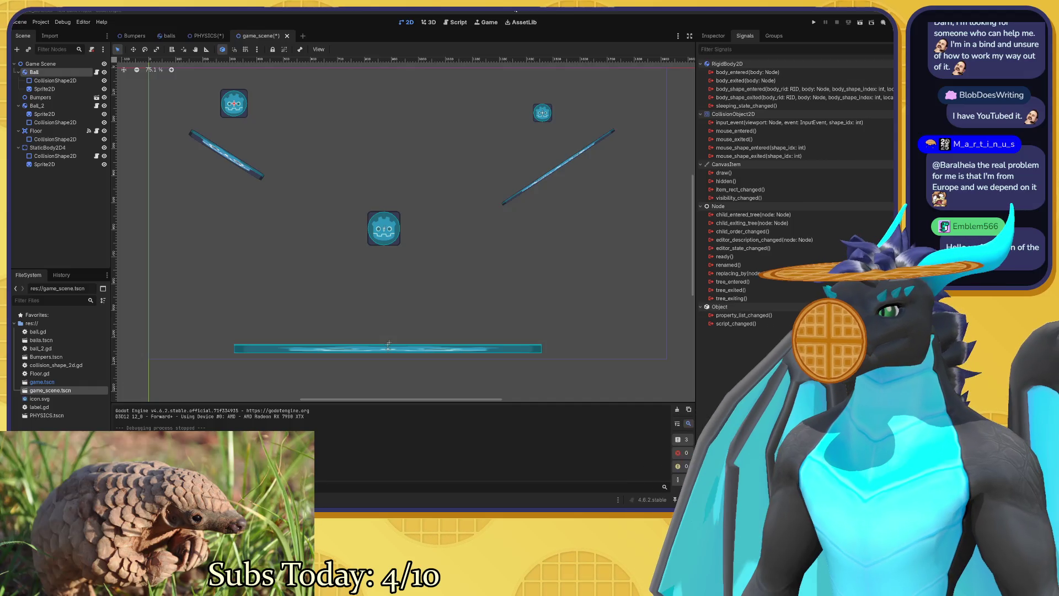
# Nudge the game_scene canvas down slightly, then switch over to the browser's Godot docs.
pyautogui.scroll(-2, 444, 173)
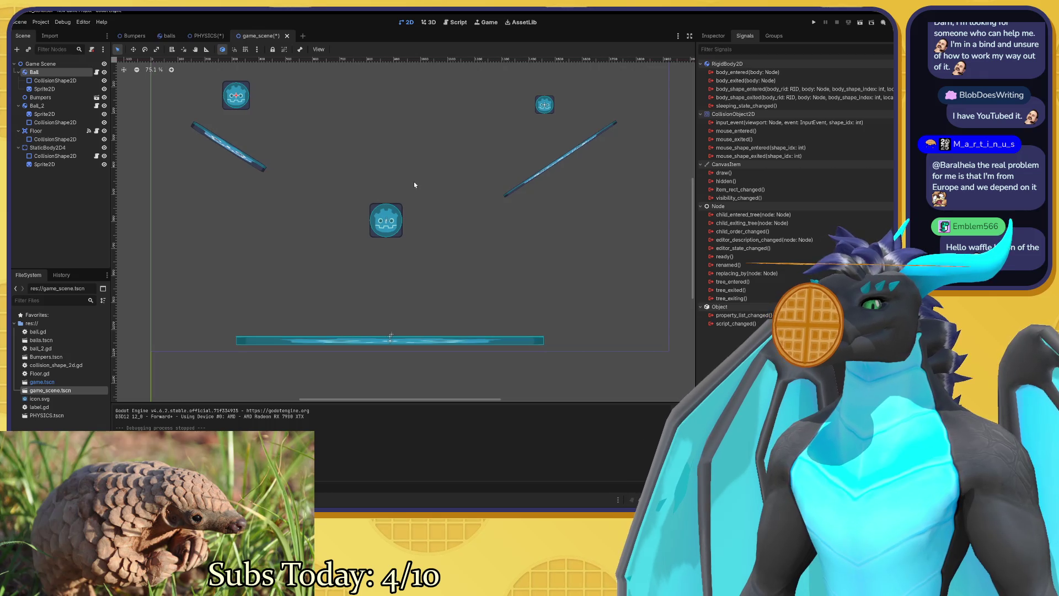
pyautogui.moveTo(415, 184); pyautogui.dragTo(418, 201)
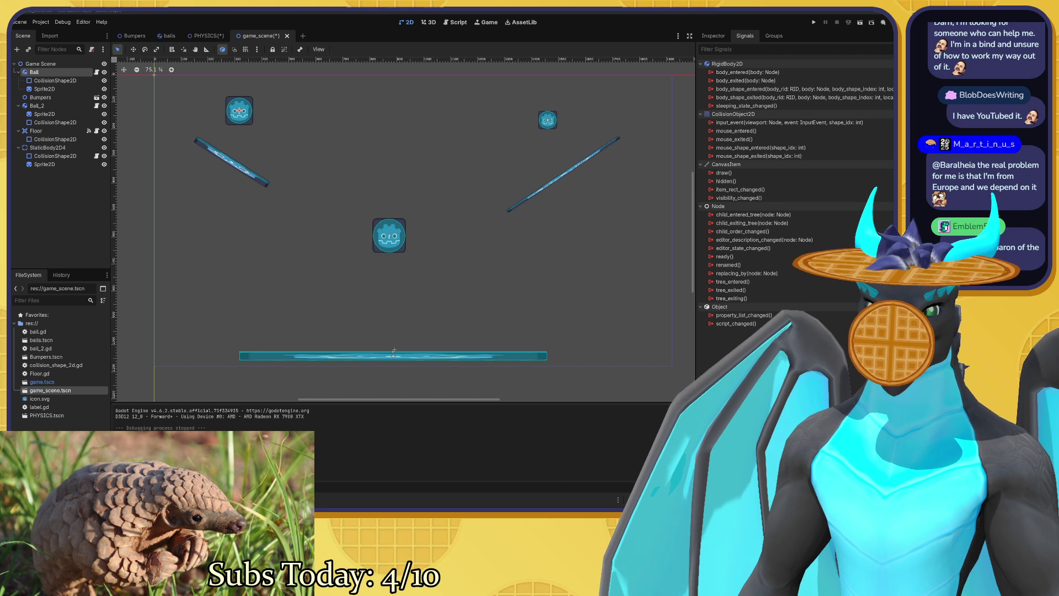
pyautogui.hotkey('alt', 'Tab')
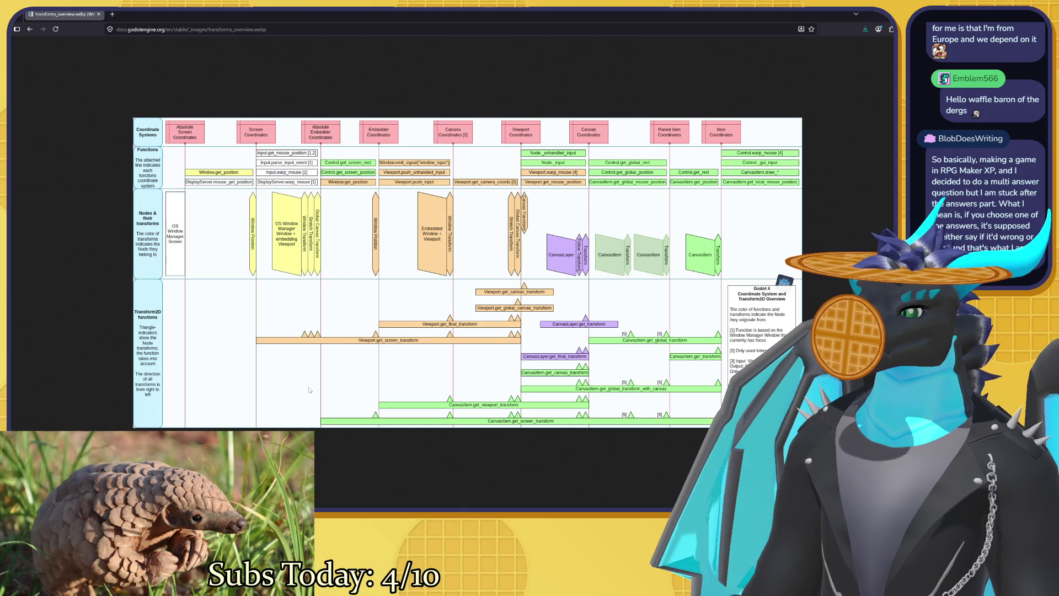
# Return to the Godot editor and show Ball's RigidBody2D properties in the Inspector.
pyautogui.hotkey('alt', 'Tab')
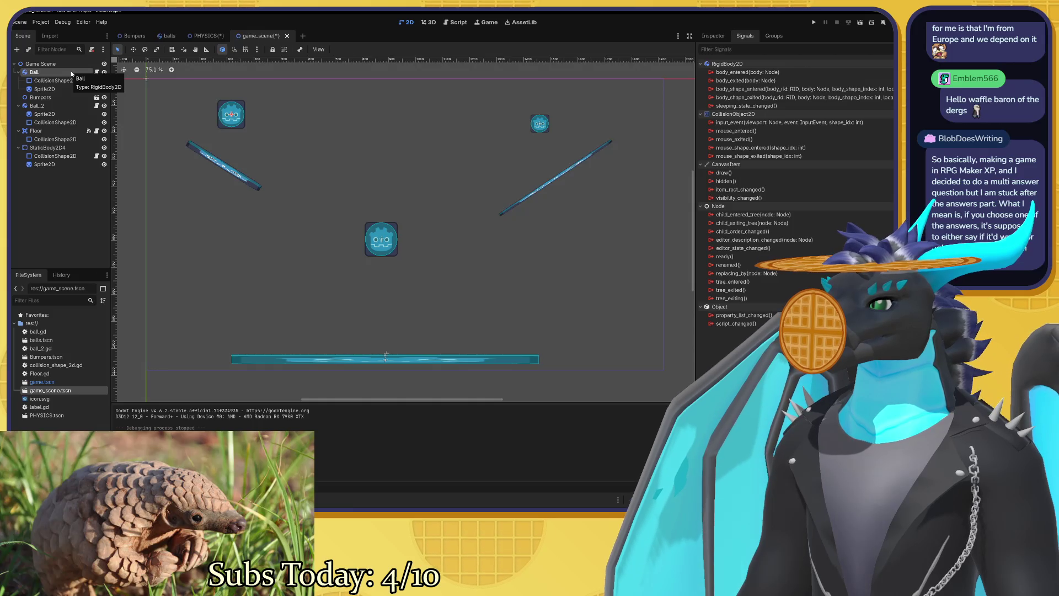
pyautogui.click(717, 37)
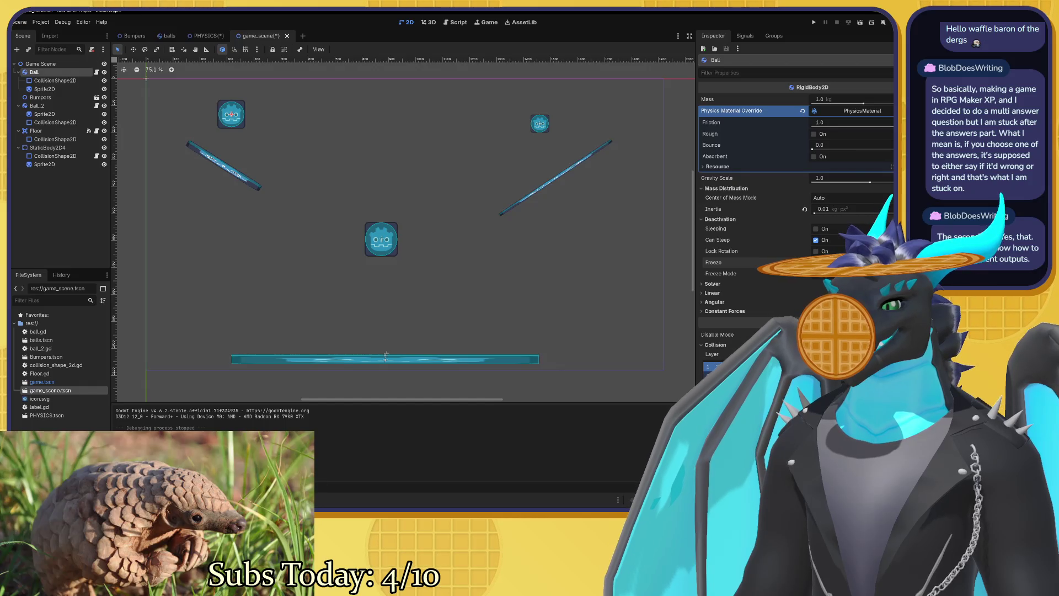
# Change the Ball's Deactivation Freeze Mode from Static to Kinematic.
pyautogui.click(827, 274)
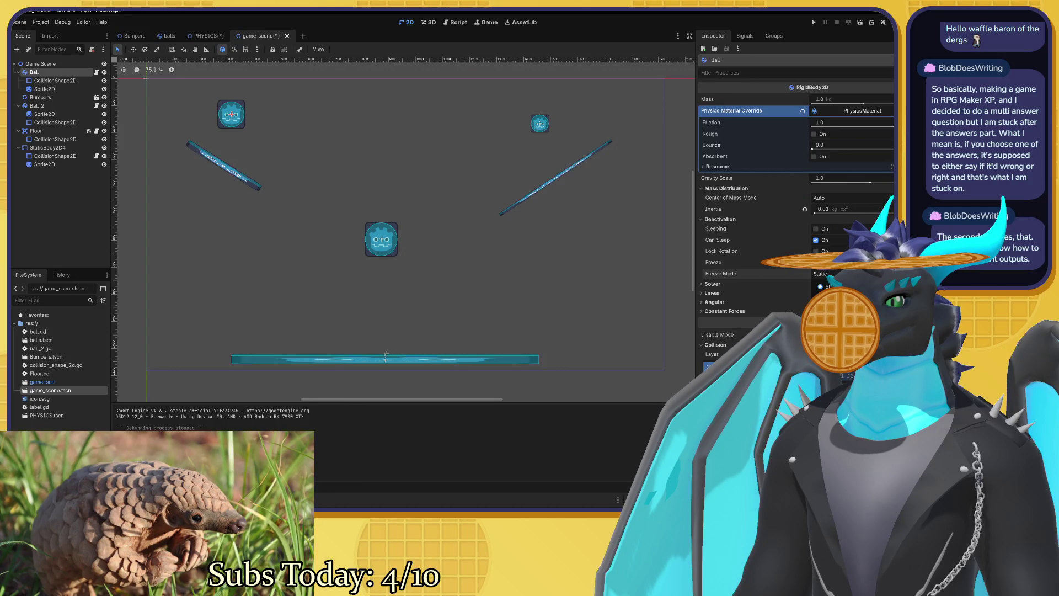
pyautogui.click(832, 296)
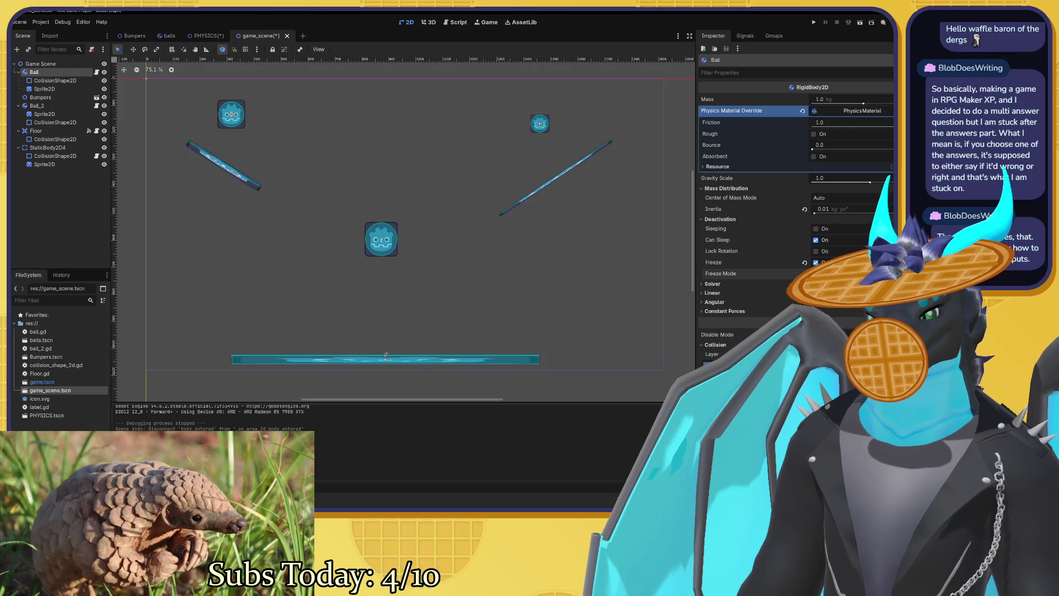
# Restore the editor window, then maximize it again to fill the screen.
pyautogui.doubleClick(476, 10)
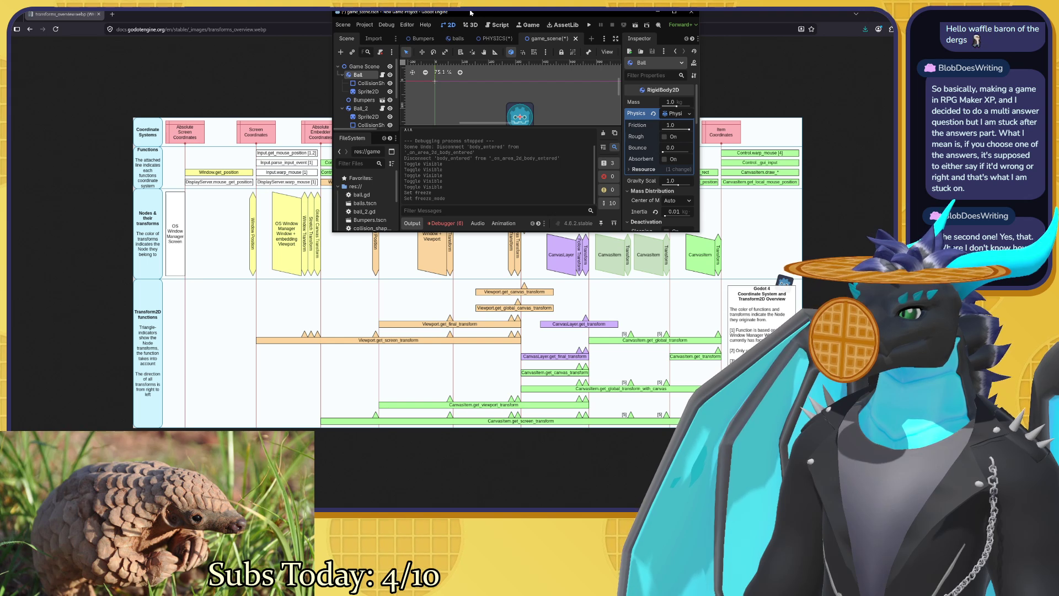
pyautogui.doubleClick(470, 12)
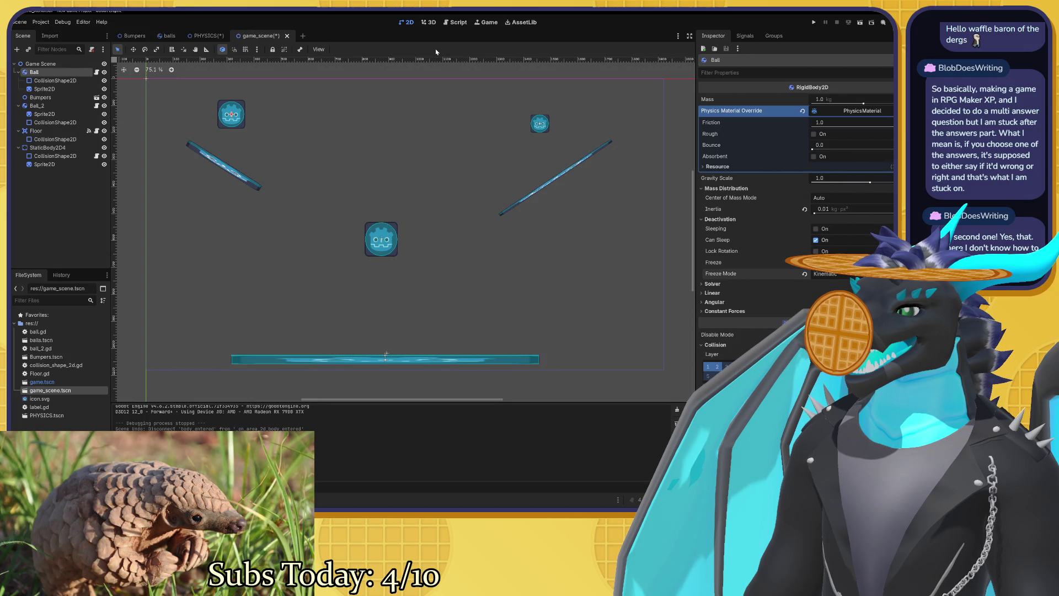
pyautogui.hscroll(1, 385, 184)
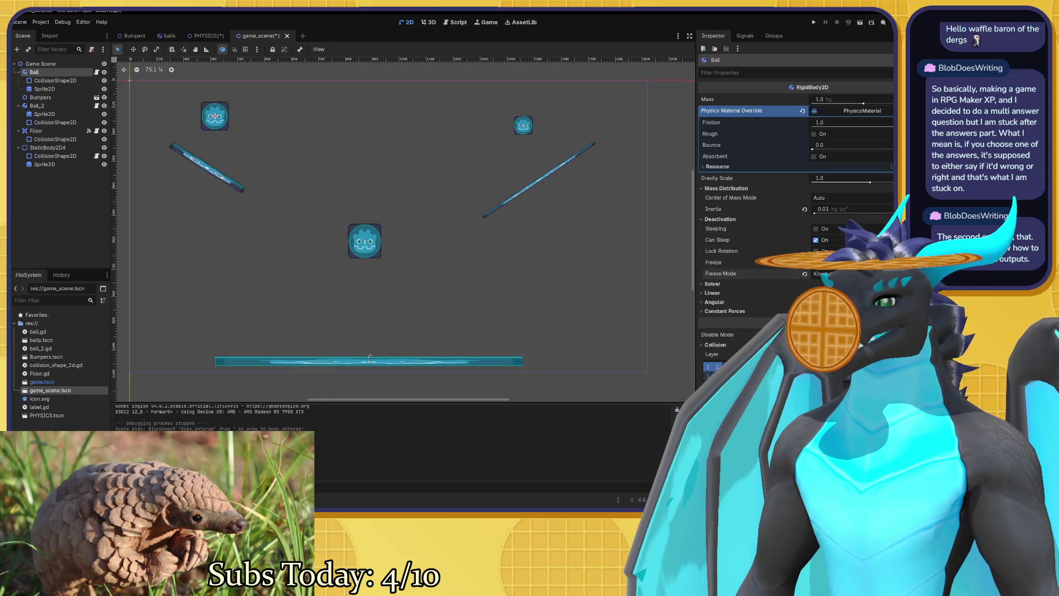
# In the browser, close the diagram and search the docs for 'button' to open Button.
pyautogui.hotkey('alt', 'Tab')
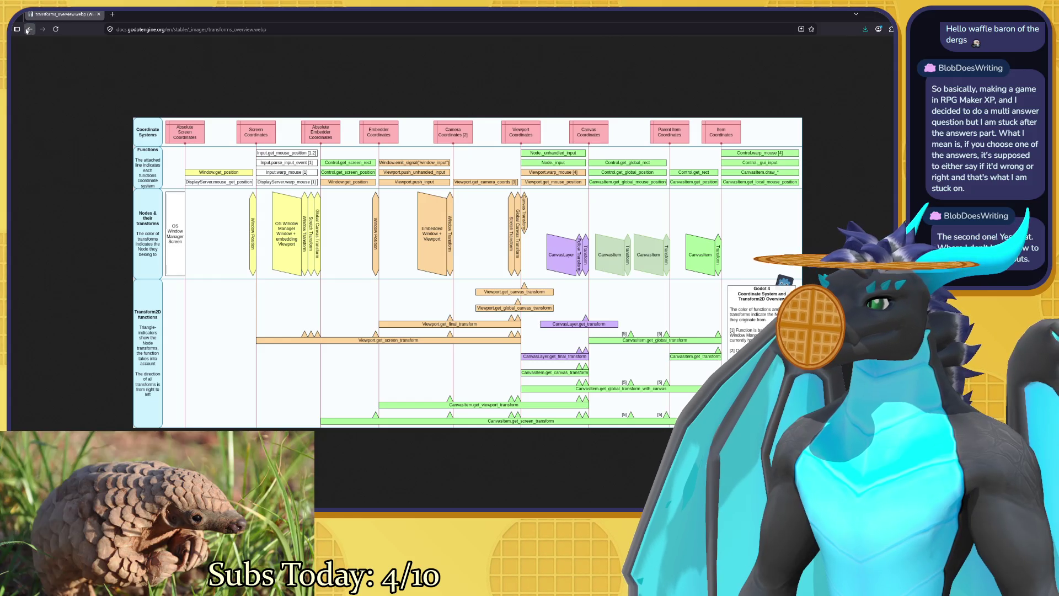
pyautogui.click(192, 92)
pyautogui.scroll(3, 191, 92)
pyautogui.click(302, 48)
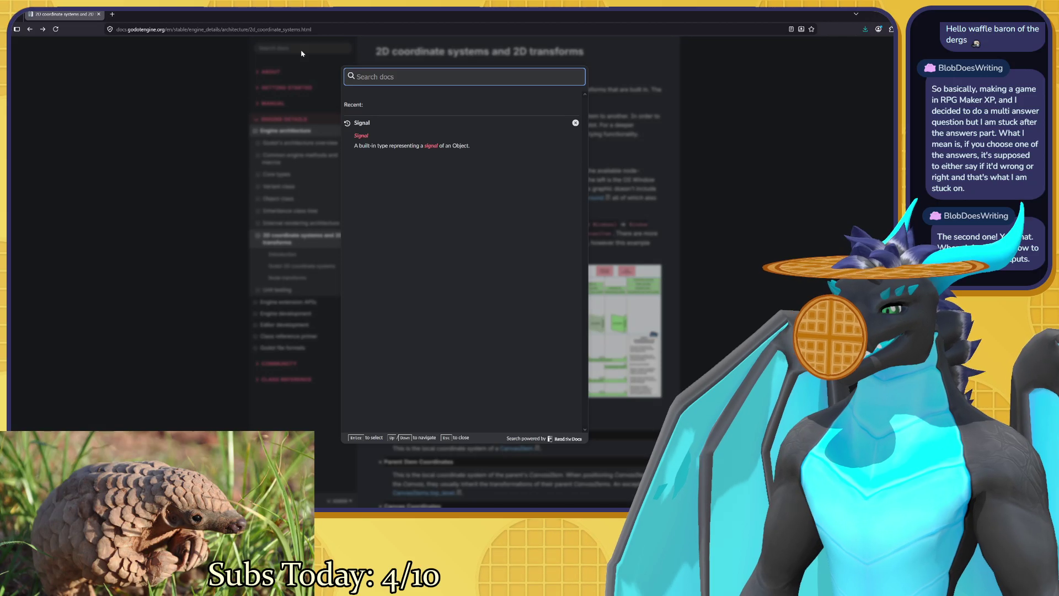
pyautogui.write('button')
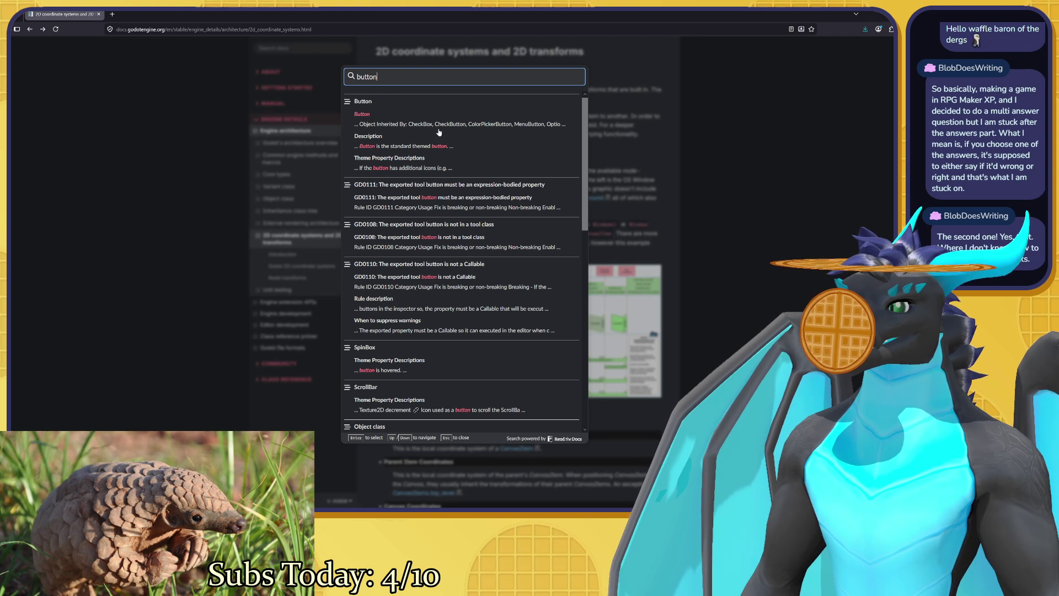
pyautogui.click(422, 123)
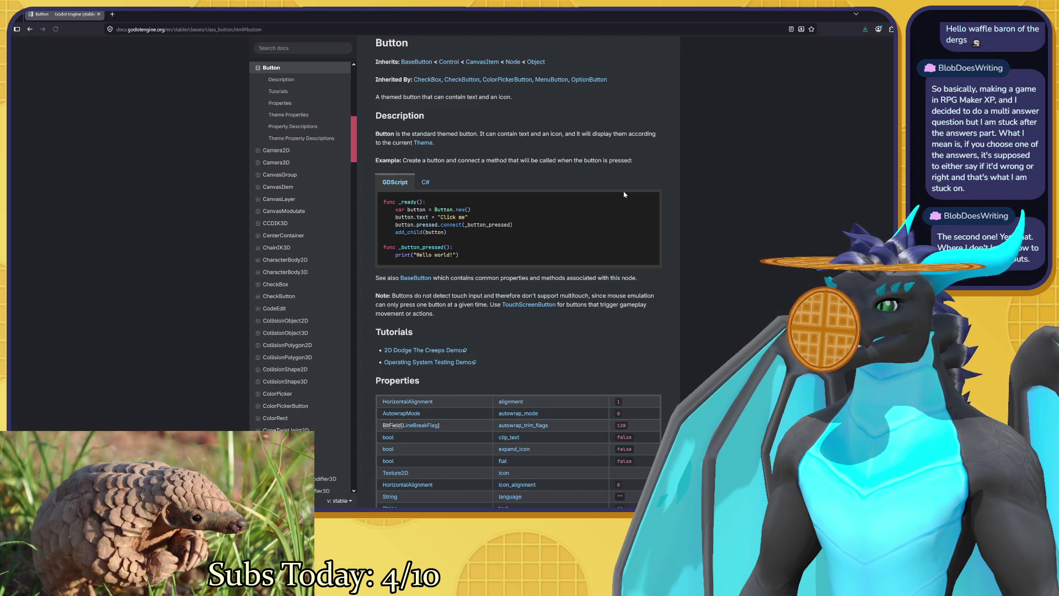
pyautogui.scroll(1, 624, 194)
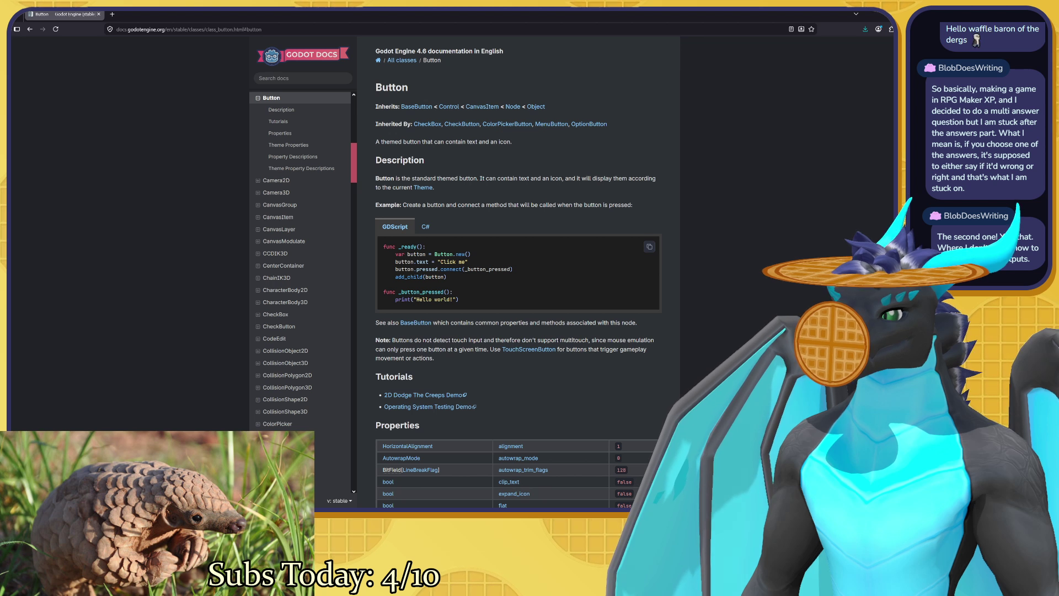
pyautogui.moveTo(395, 269)
pyautogui.mouseDown()
pyautogui.moveTo(517, 276)
pyautogui.moveTo(500, 277)
pyautogui.mouseUp()
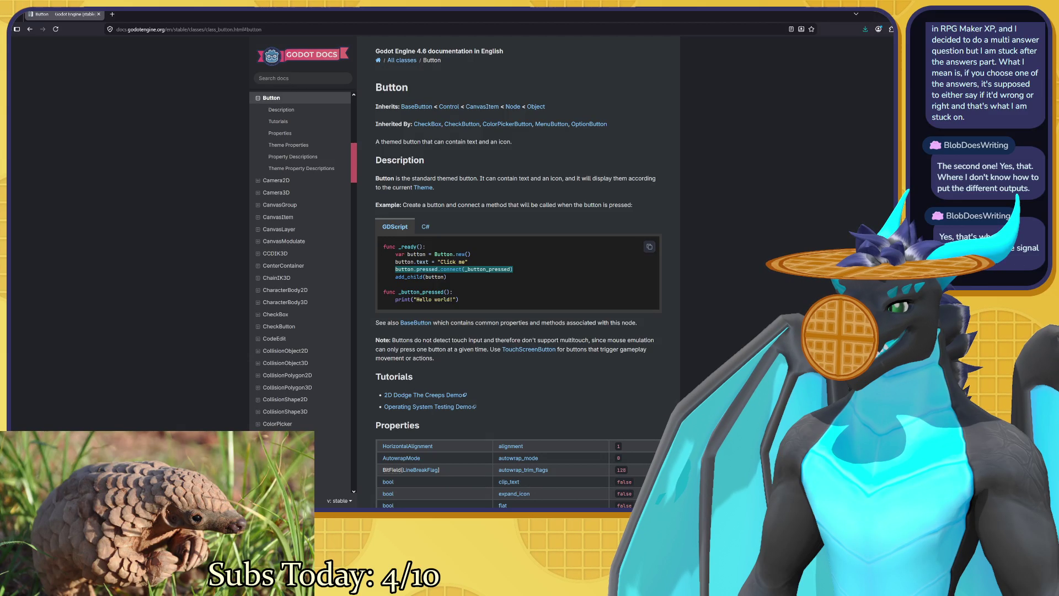
pyautogui.click(500, 276)
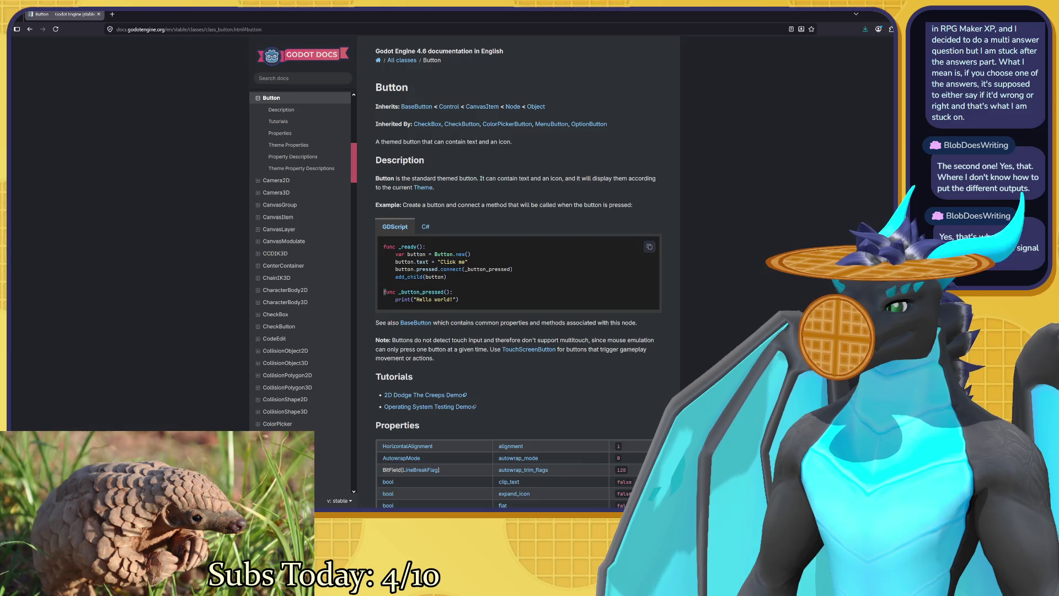
pyautogui.moveTo(385, 291); pyautogui.dragTo(461, 302)
pyautogui.click(461, 301)
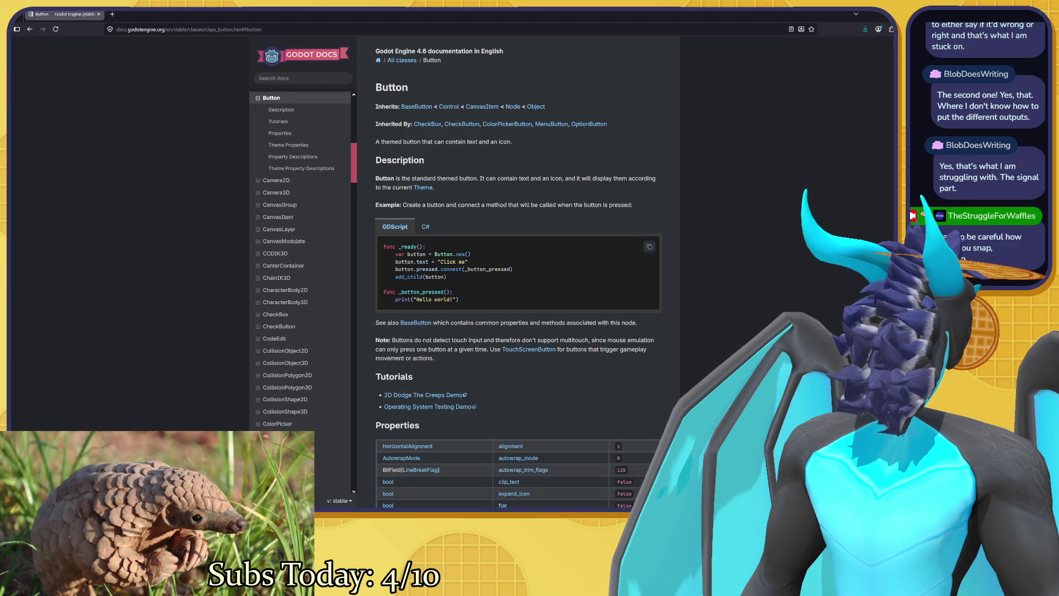
pyautogui.moveTo(394, 269); pyautogui.dragTo(487, 277)
pyautogui.click(487, 276)
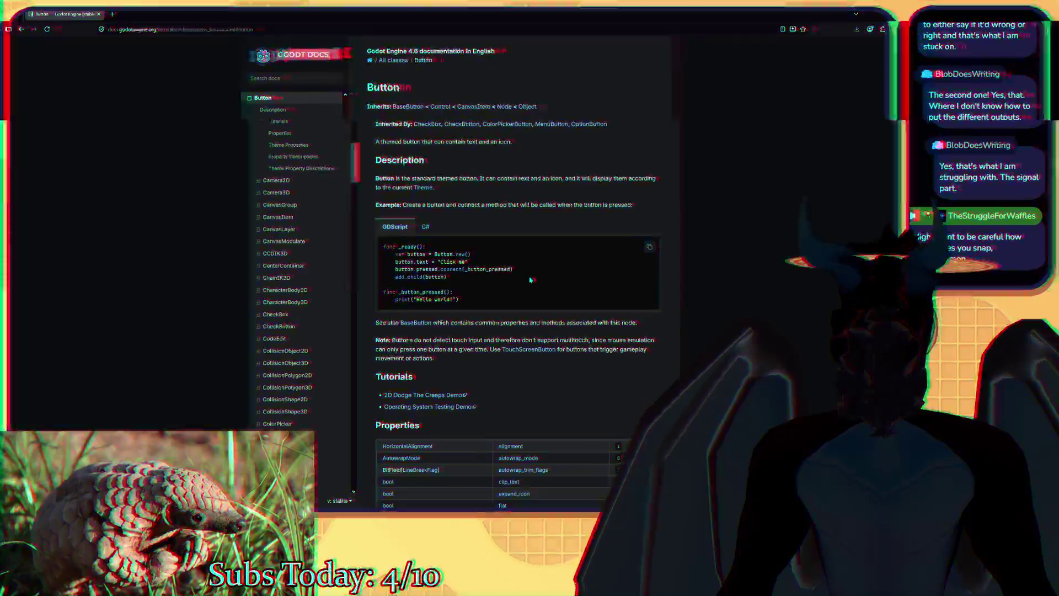
pyautogui.scroll(-2, 529, 280)
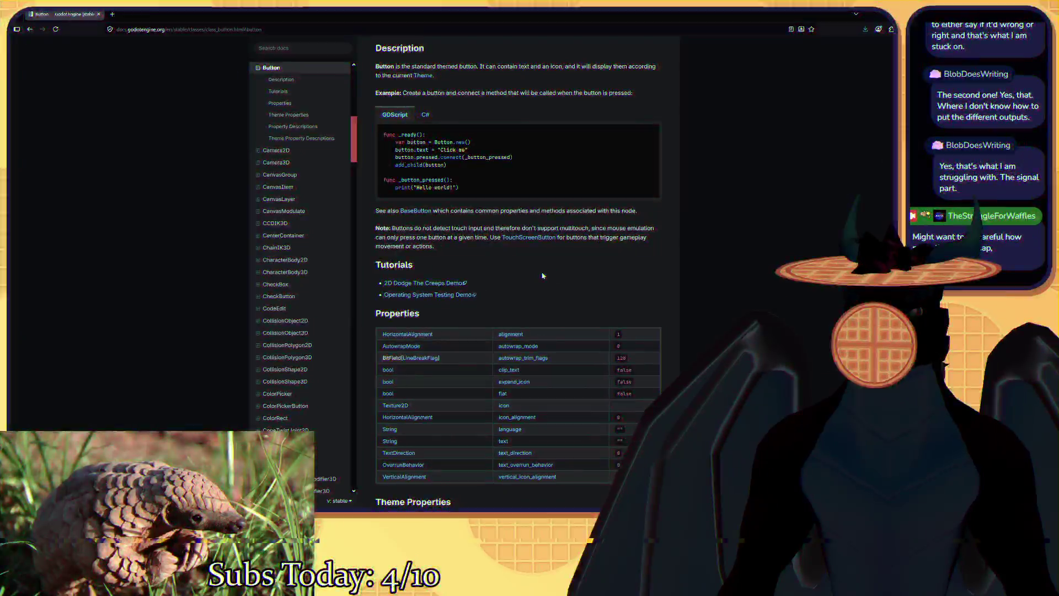
pyautogui.scroll(1, 541, 280)
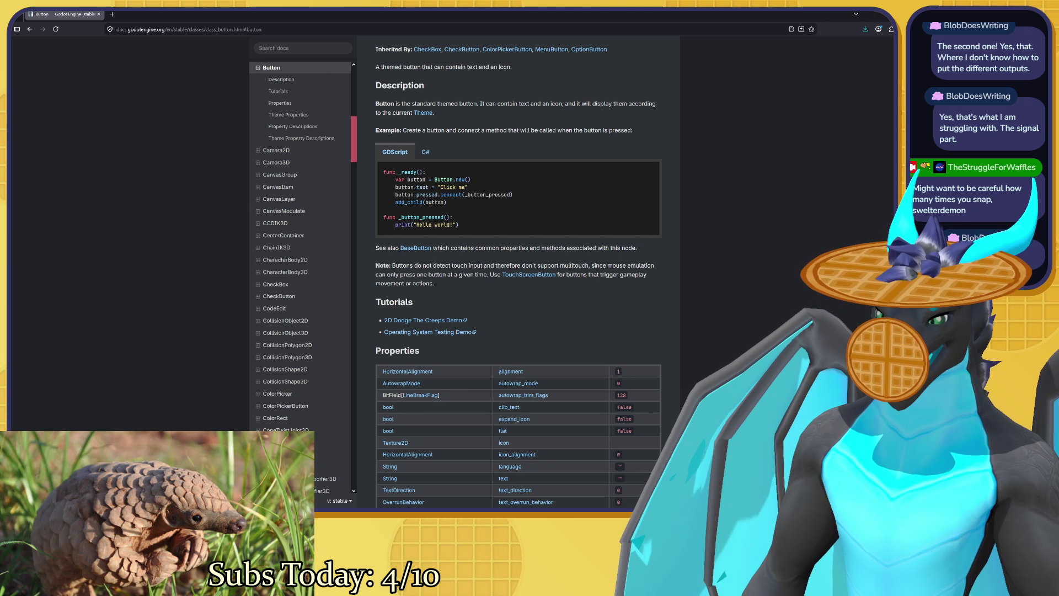
pyautogui.scroll(-5, 548, 270)
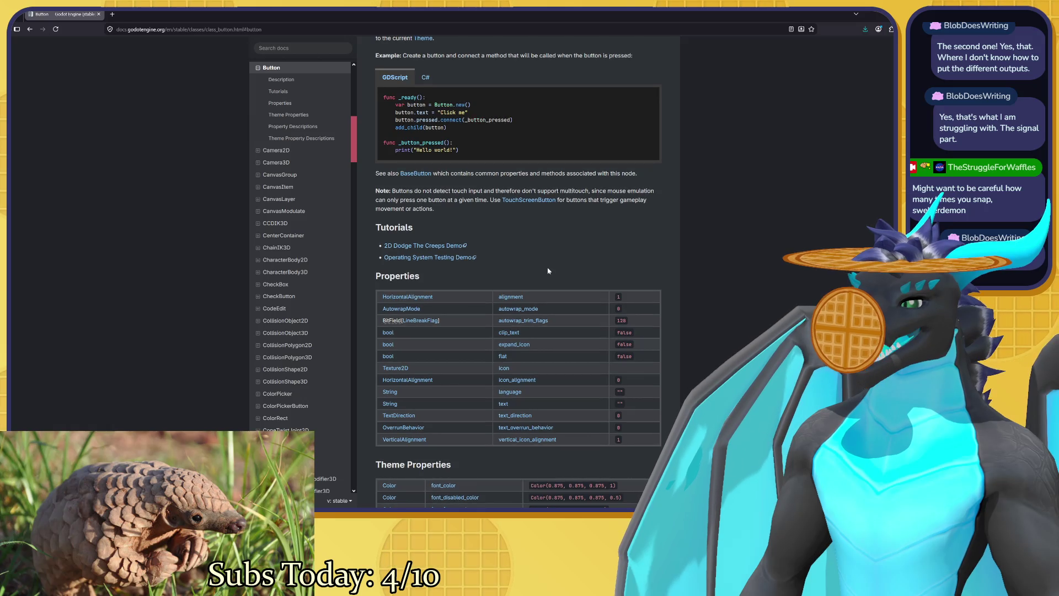
pyautogui.scroll(-2, 548, 270)
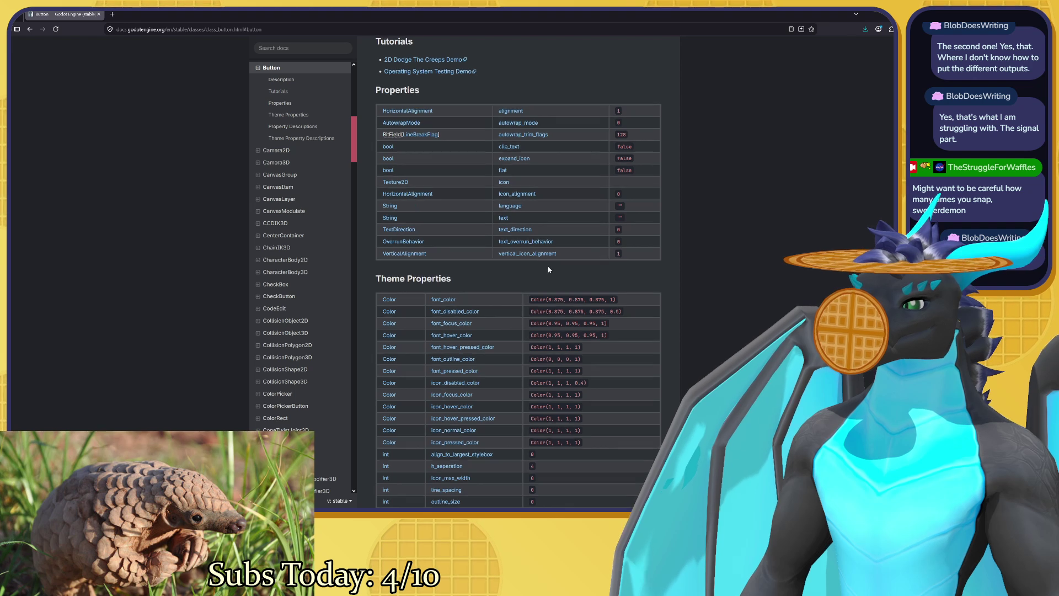
pyautogui.scroll(4, 550, 269)
pyautogui.scroll(4, 549, 269)
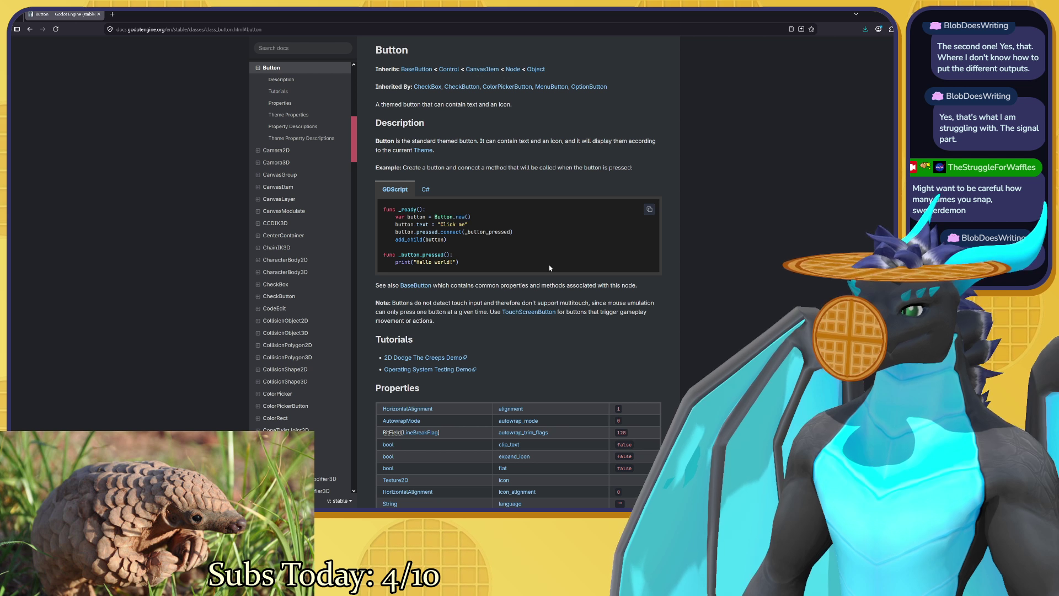